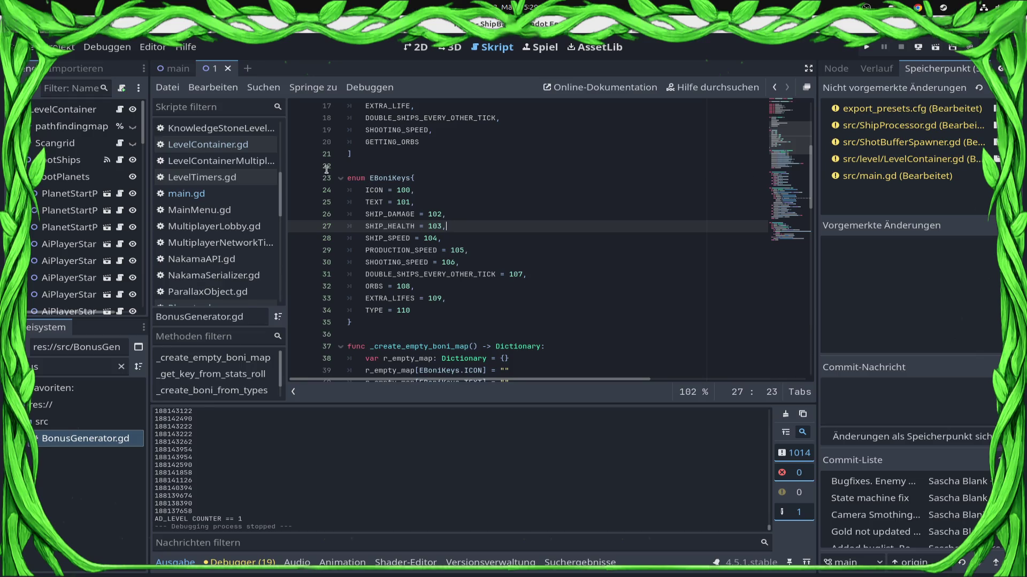
# Open LevelContainerMultiplayer.gd and place the caret on empty line 245 below planet_switch_slot_map.clear()
pyautogui.click(221, 145)
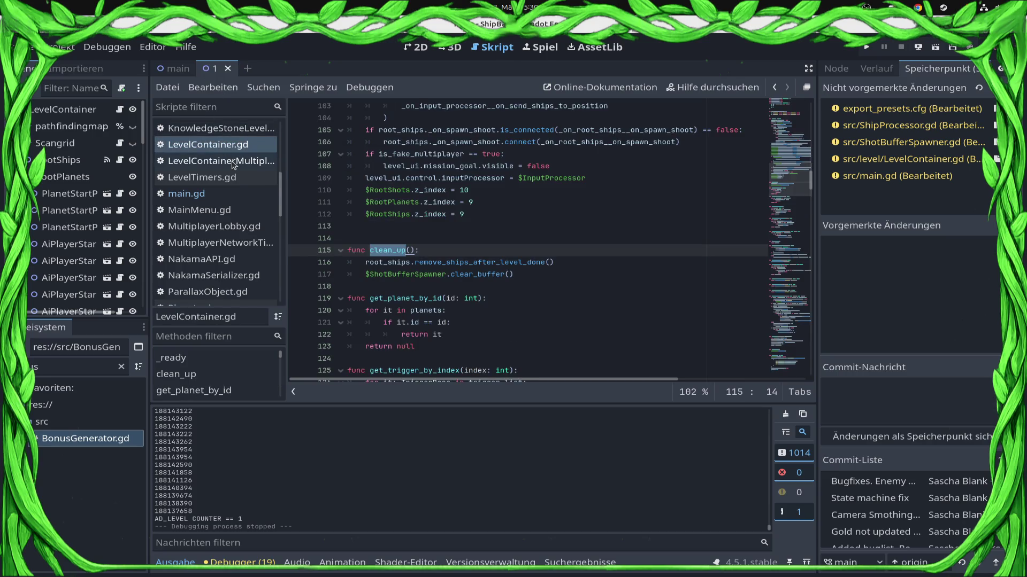
pyautogui.click(233, 161)
pyautogui.click(226, 165)
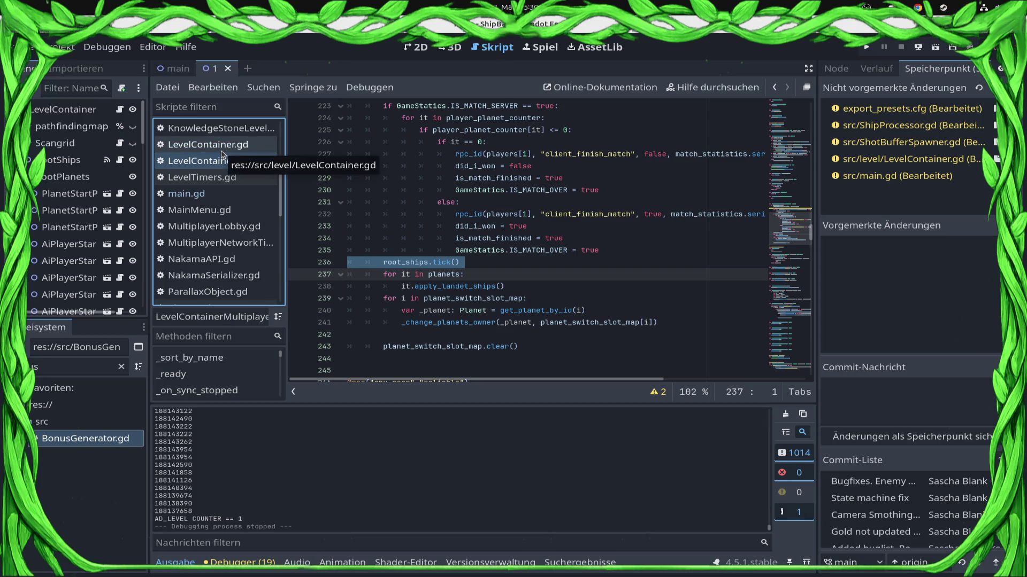
pyautogui.scroll(-3, 561, 347)
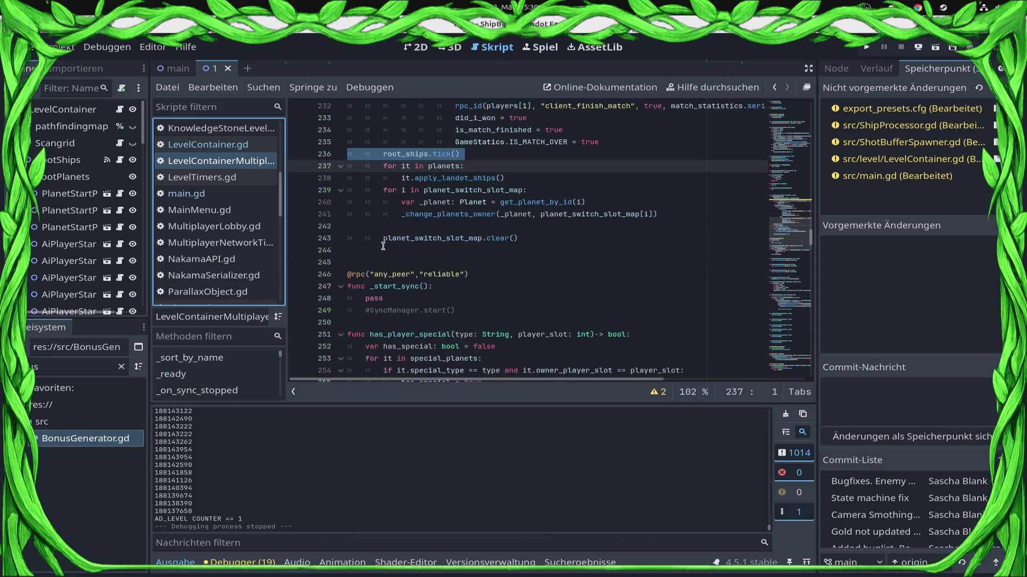
pyautogui.click(412, 262)
# Declare func clean_up(): with a root_ships.remove_ships_after_level_done() call
pyautogui.press('Return')
pyautogui.press('Up')
pyautogui.write('func _cle')
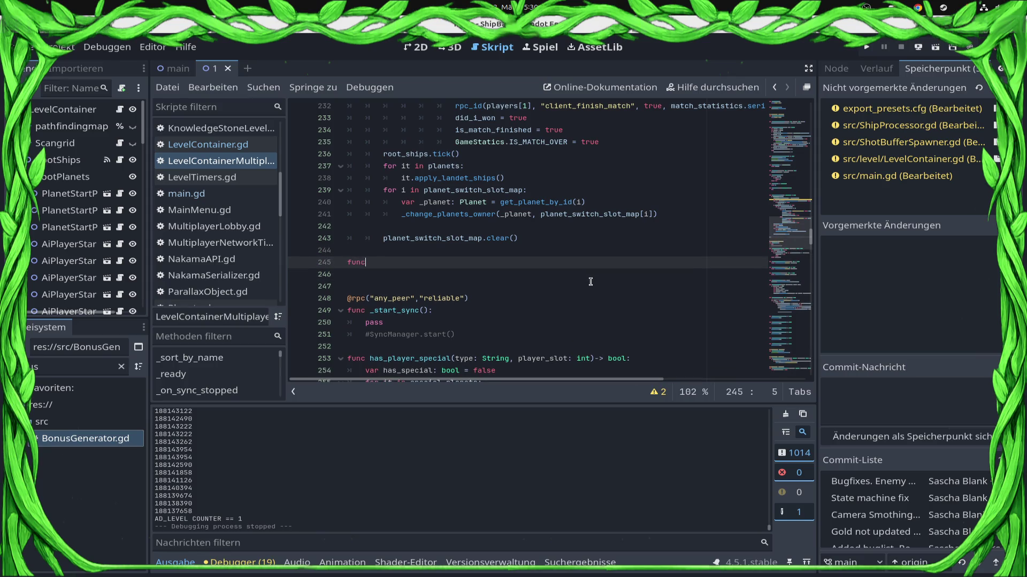
pyautogui.press('BackSpace')
pyautogui.press('BackSpace')
pyautogui.press('BackSpace')
pyautogui.write('clean_')
pyautogui.write('up():')
pyautogui.press('Return')
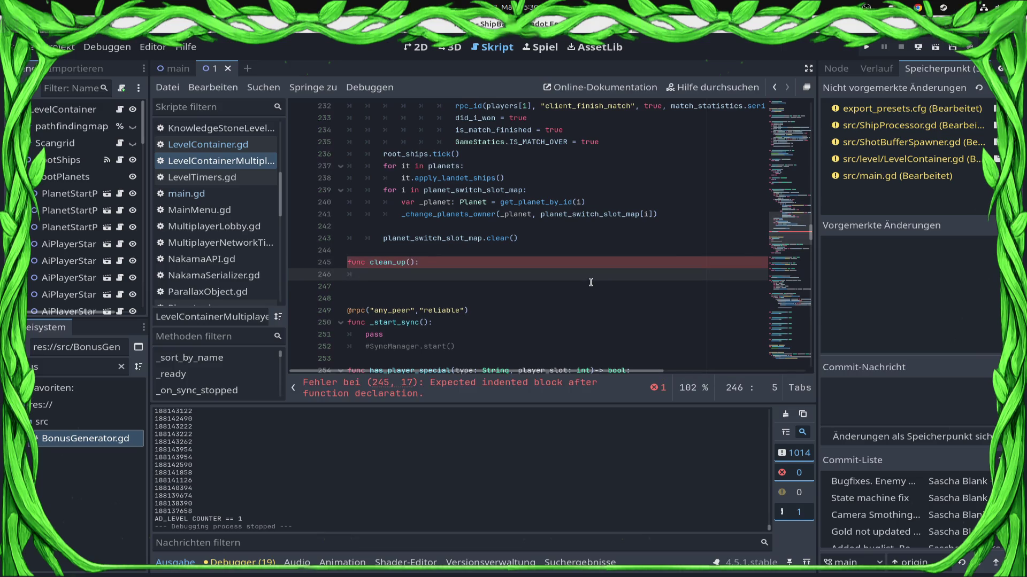
pyautogui.write('root_ships')
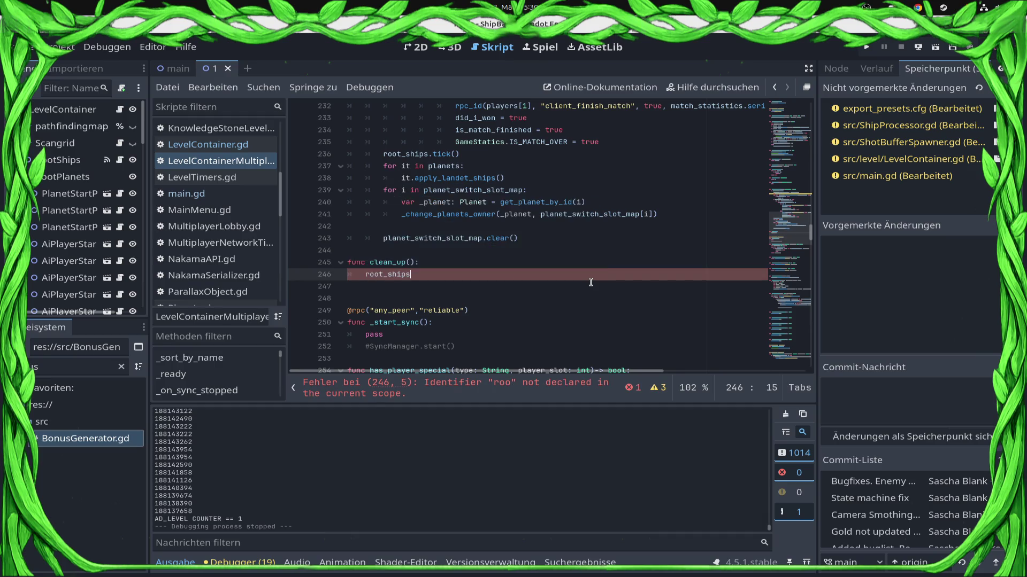
pyautogui.write('.clea')
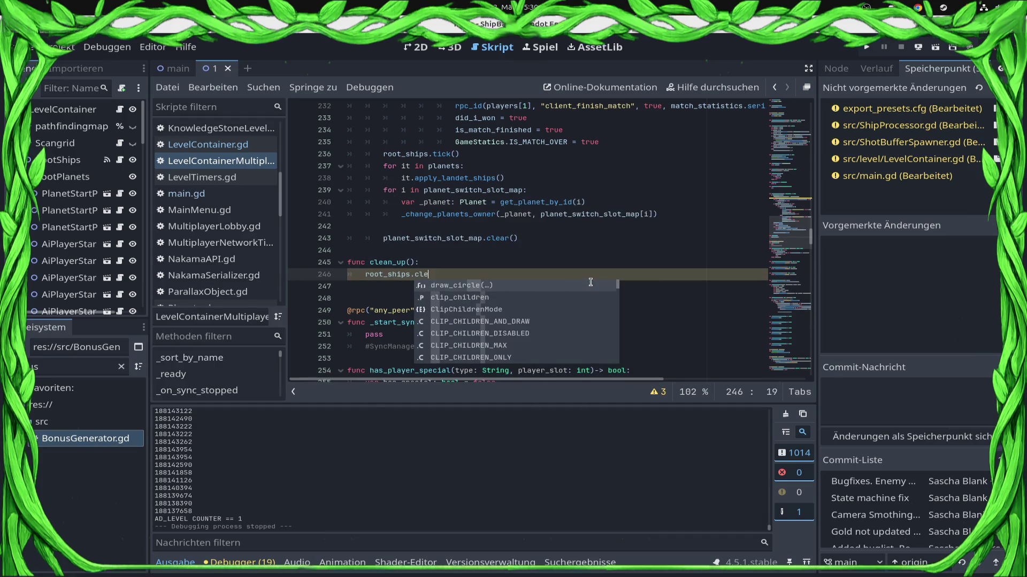
pyautogui.press('BackSpace')
pyautogui.press('BackSpace')
pyautogui.press('BackSpace')
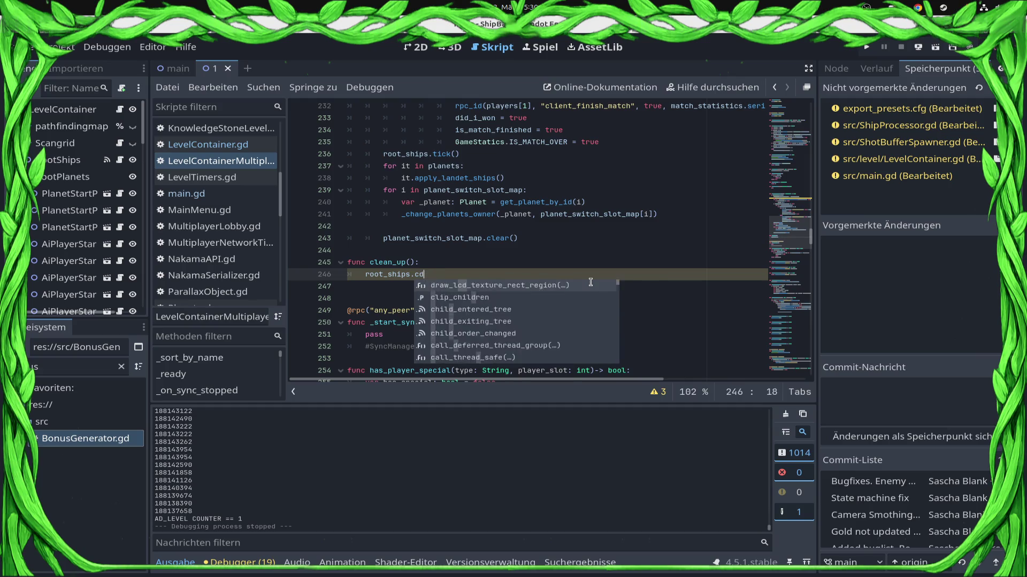
pyautogui.write('delete')
pyautogui.press('BackSpace')
pyautogui.press('BackSpace')
pyautogui.press('BackSpace')
pyautogui.write('remov')
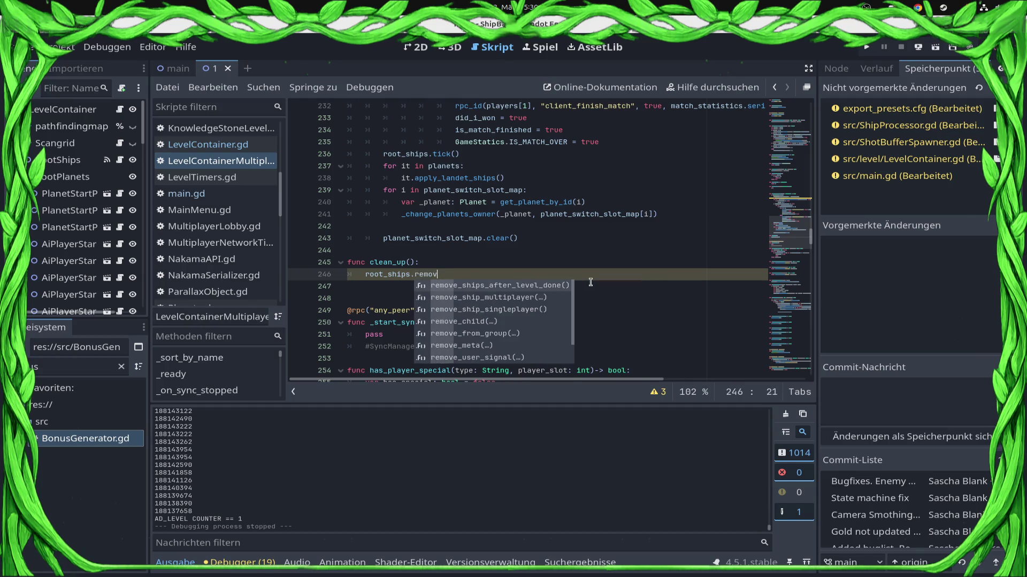
pyautogui.press('Return')
pyautogui.press('Return')
# Start the $ShotBufferSpawner line and open Multi1.tscn via the 'multi' FileSystem filter
pyautogui.write('$Sho')
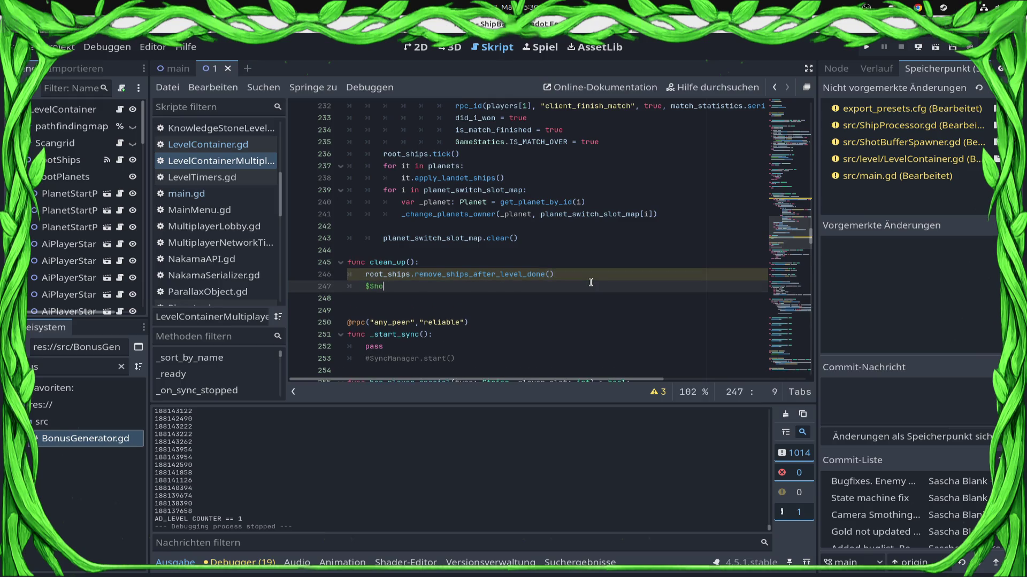
pyautogui.press('BackSpace')
pyautogui.click(54, 369)
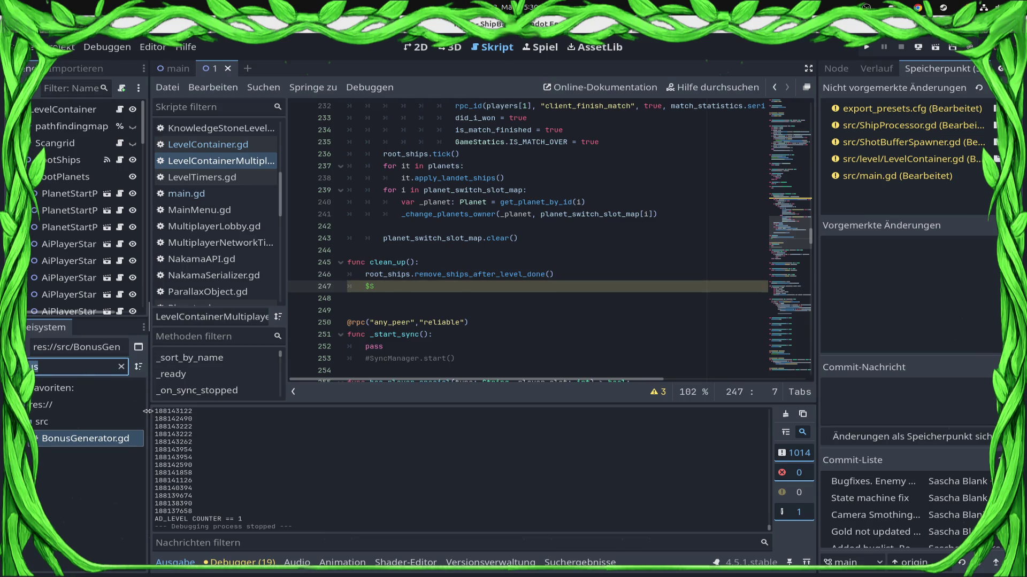
pyautogui.hotkey('ctrl', 'a')
pyautogui.write('multi')
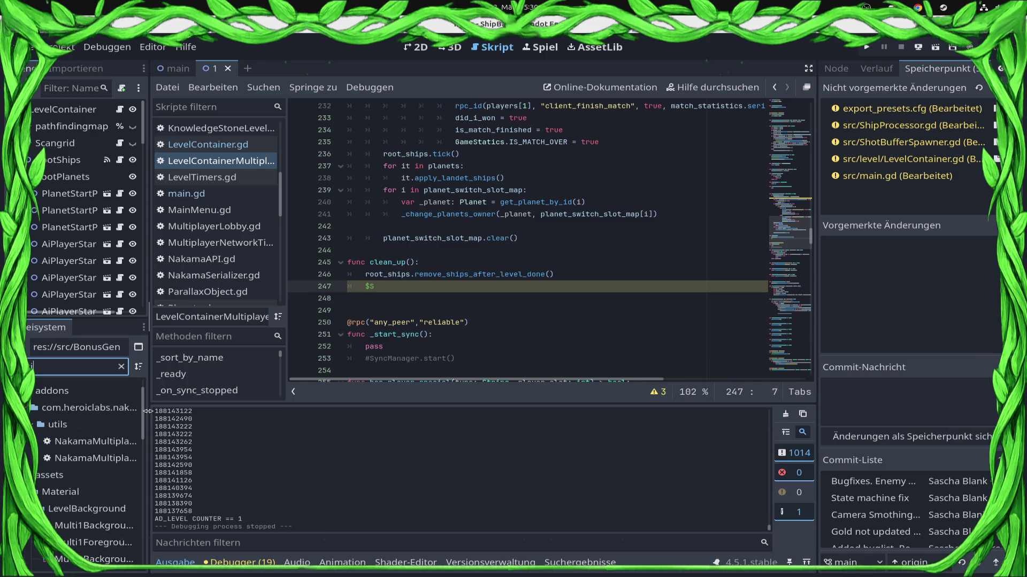
pyautogui.scroll(-8, 80, 479)
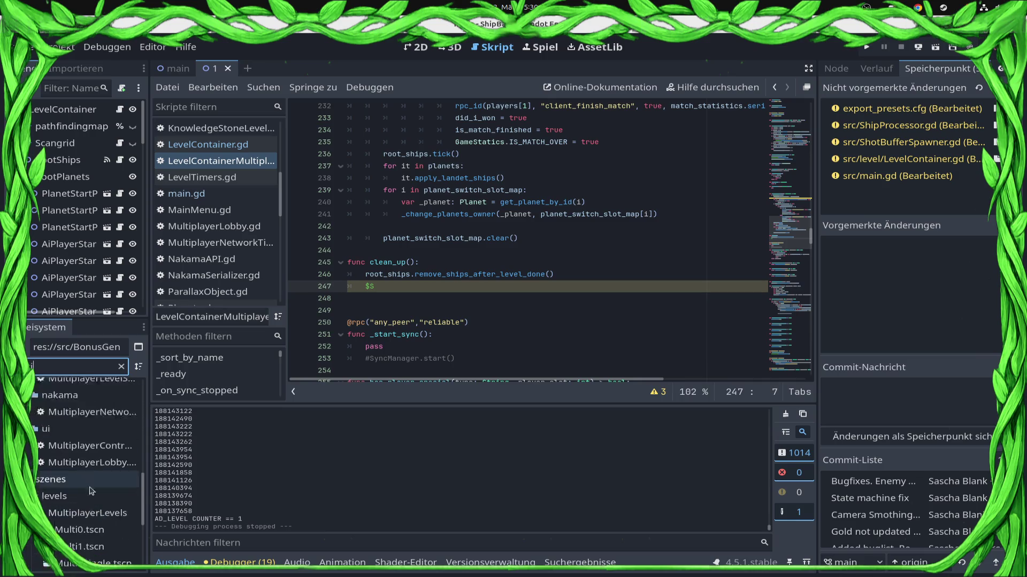
pyautogui.doubleClick(62, 405)
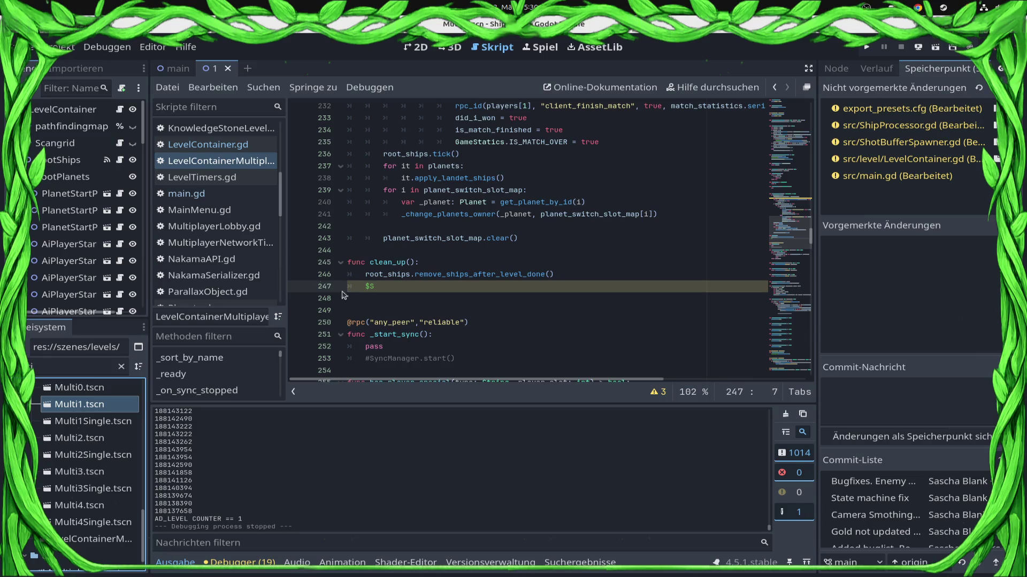
# Complete $ShotBufferSpawner.clear_buffer() in clean_up() using autocomplete, and save
pyautogui.click(402, 286)
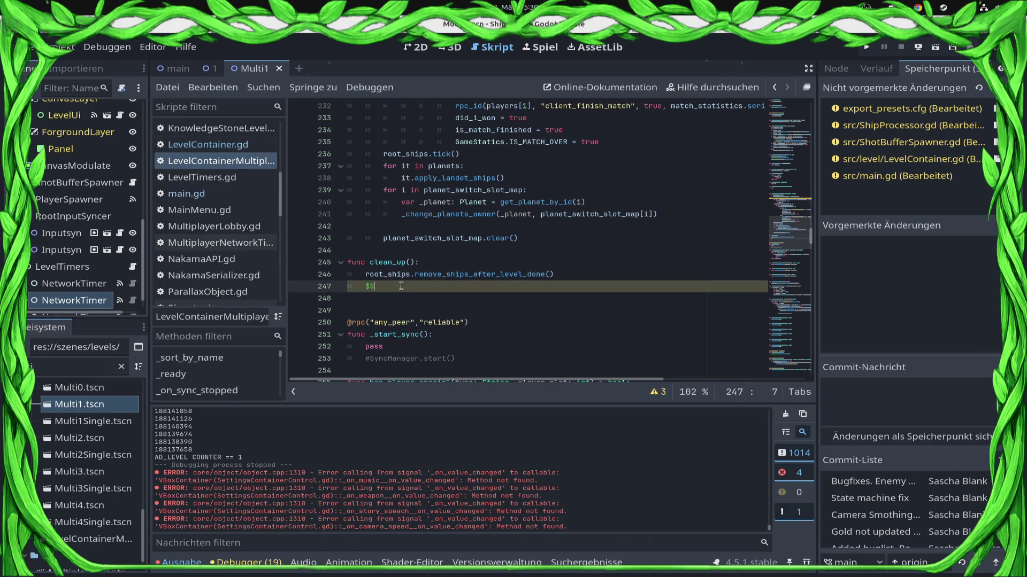
pyautogui.hotkey('ctrl', 'space')
pyautogui.press('BackSpace')
pyautogui.press('BackSpace')
pyautogui.write('$bu')
pyautogui.press('Down')
pyautogui.press('Return')
pyautogui.write('-..cle')
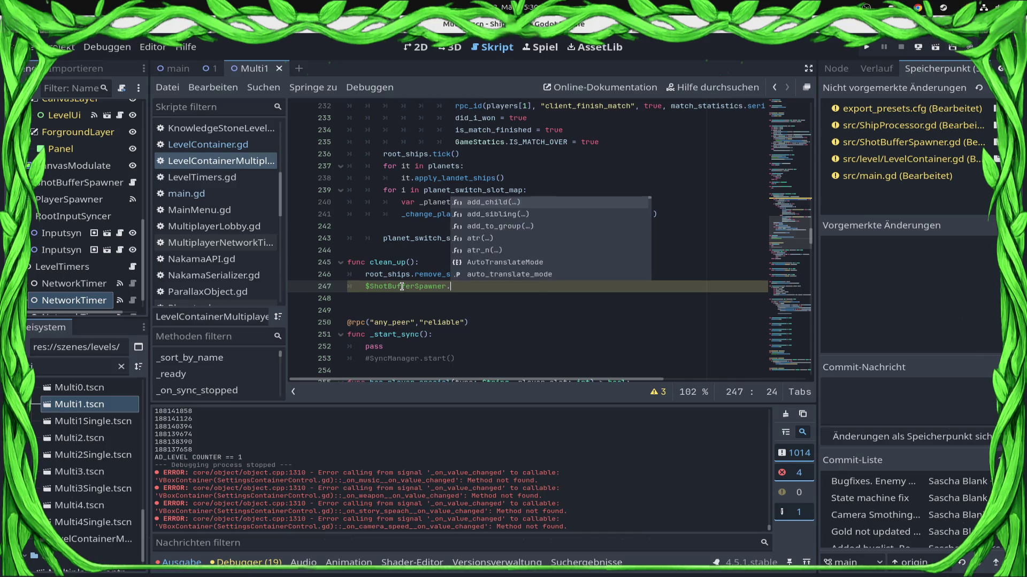
pyautogui.press('Return')
pyautogui.hotkey('ctrl', 's')
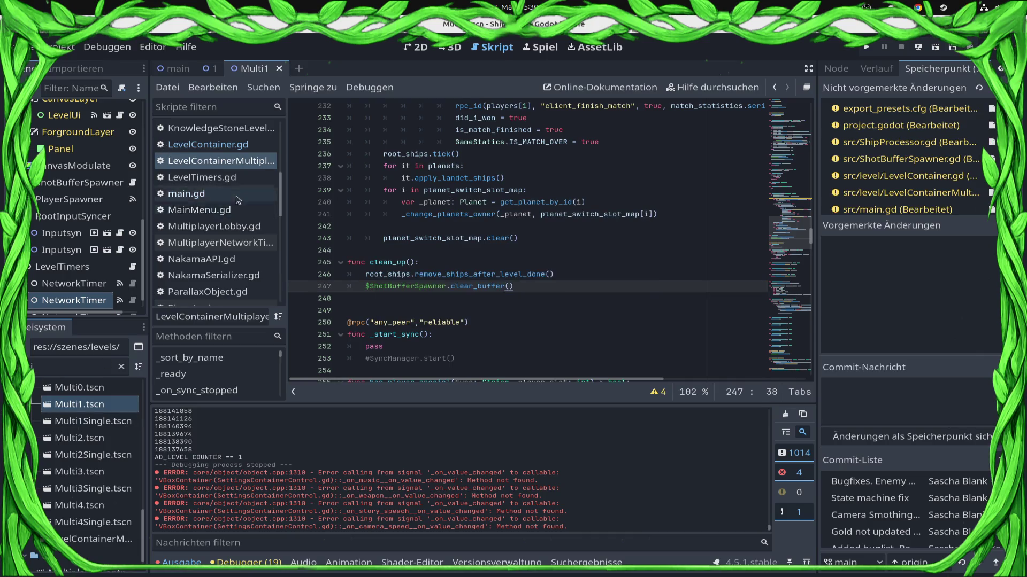
# Open main.gd and scroll through its match-end and level-loading code
pyautogui.click(182, 194)
pyautogui.scroll(-1, 609, 222)
pyautogui.scroll(-2, 609, 222)
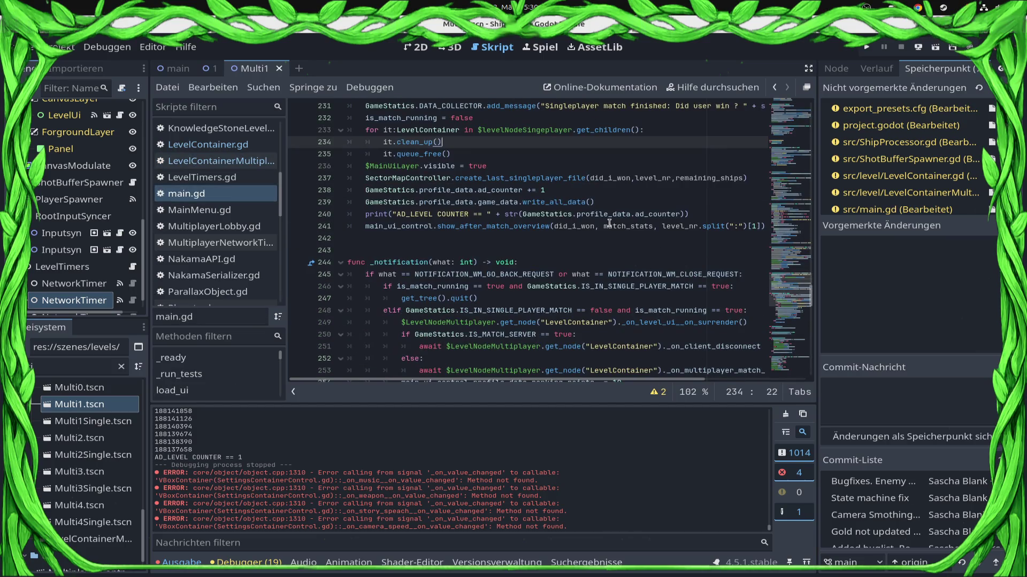
pyautogui.scroll(7, 609, 222)
pyautogui.scroll(-7, 609, 222)
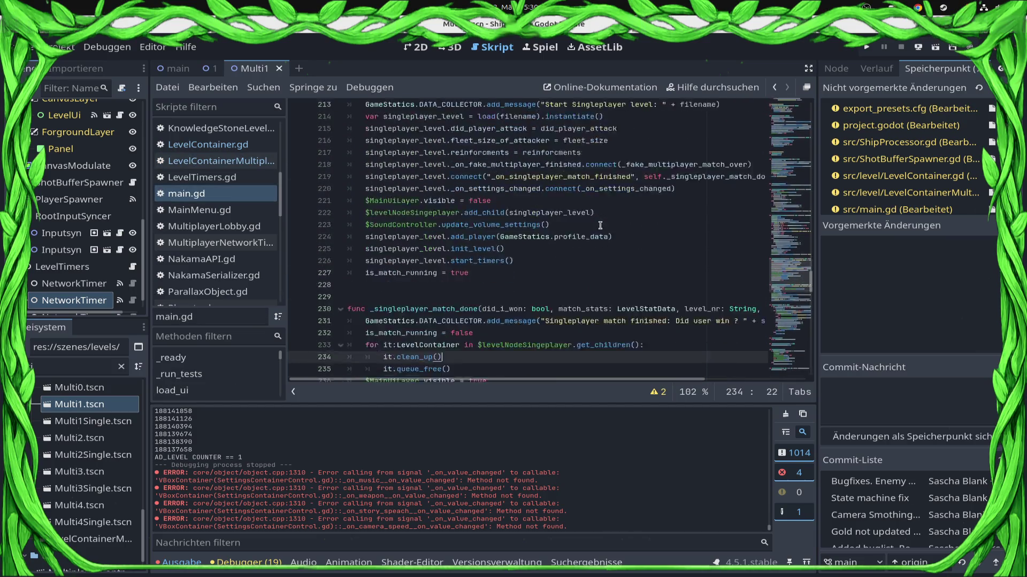
pyautogui.scroll(10, 508, 285)
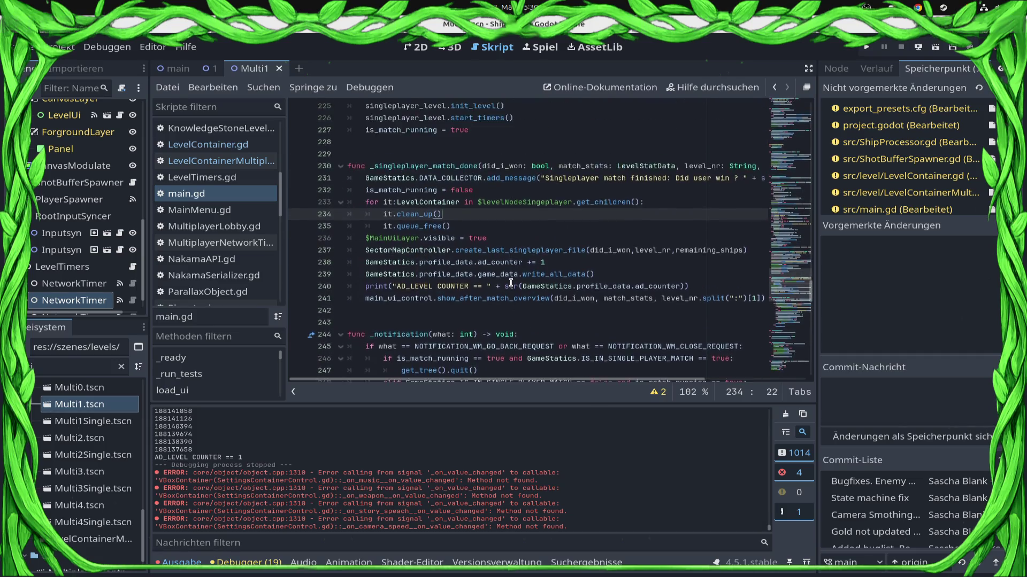
pyautogui.scroll(2, 511, 283)
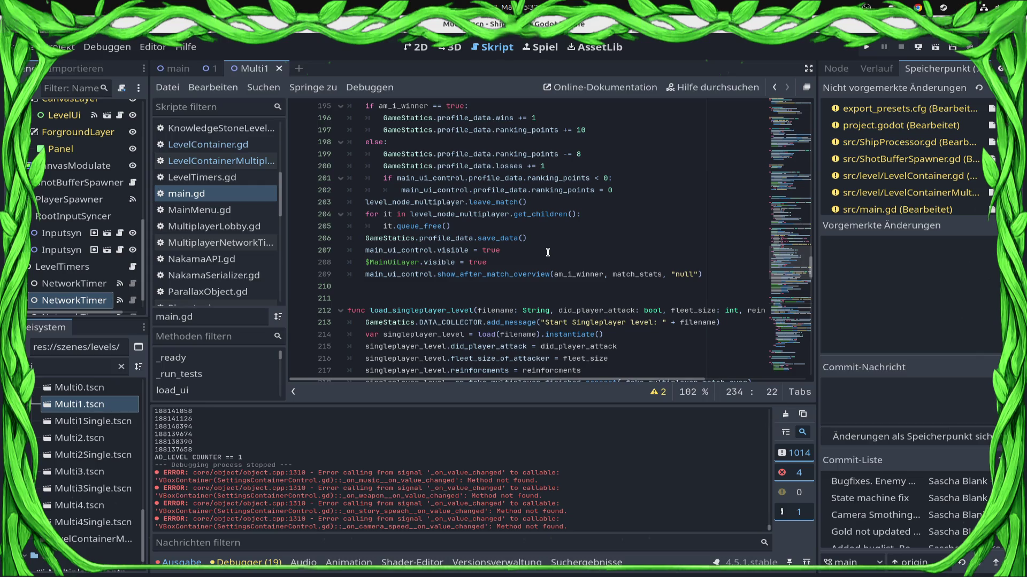
pyautogui.scroll(2, 548, 252)
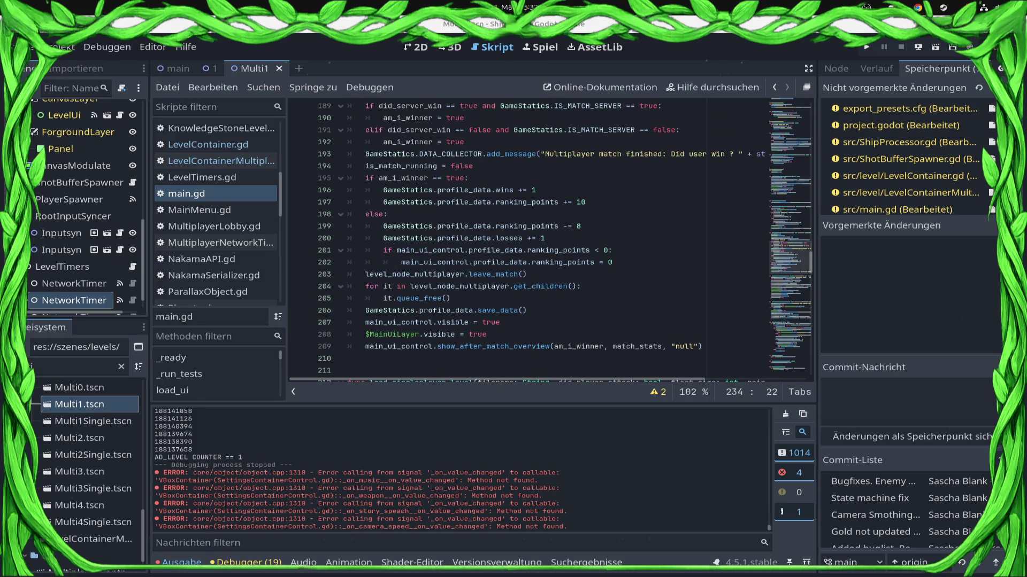
# Add it.clean_up() on line 167 inside the level-children loop and save main.gd
pyautogui.scroll(5, 566, 297)
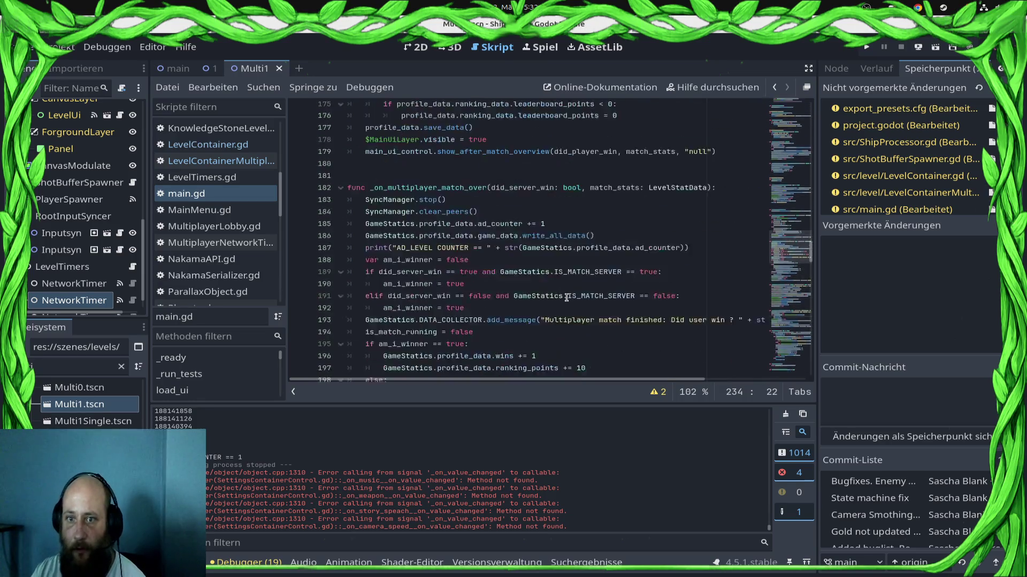
pyautogui.scroll(8, 567, 297)
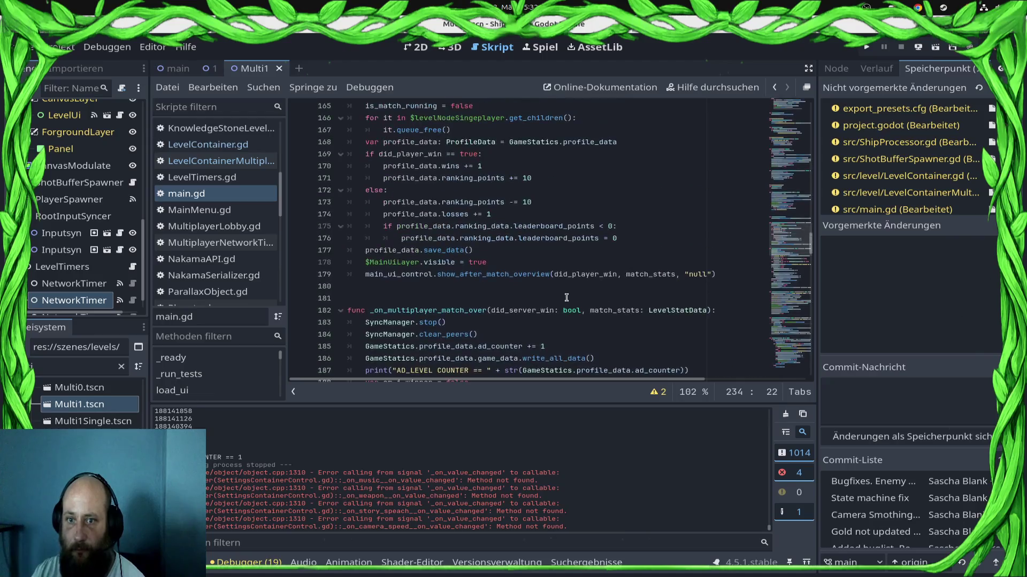
pyautogui.scroll(1, 547, 300)
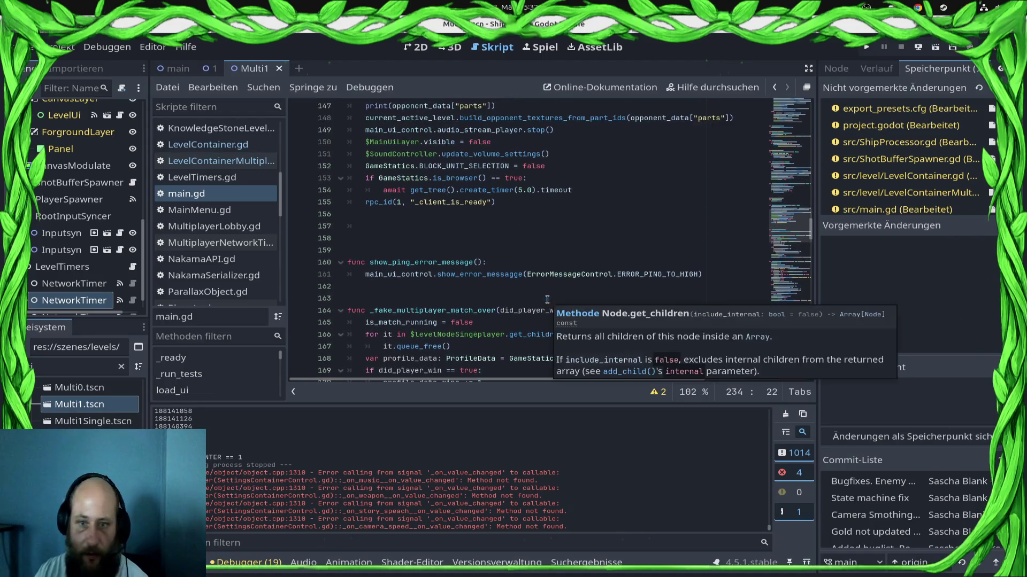
pyautogui.scroll(2, 471, 316)
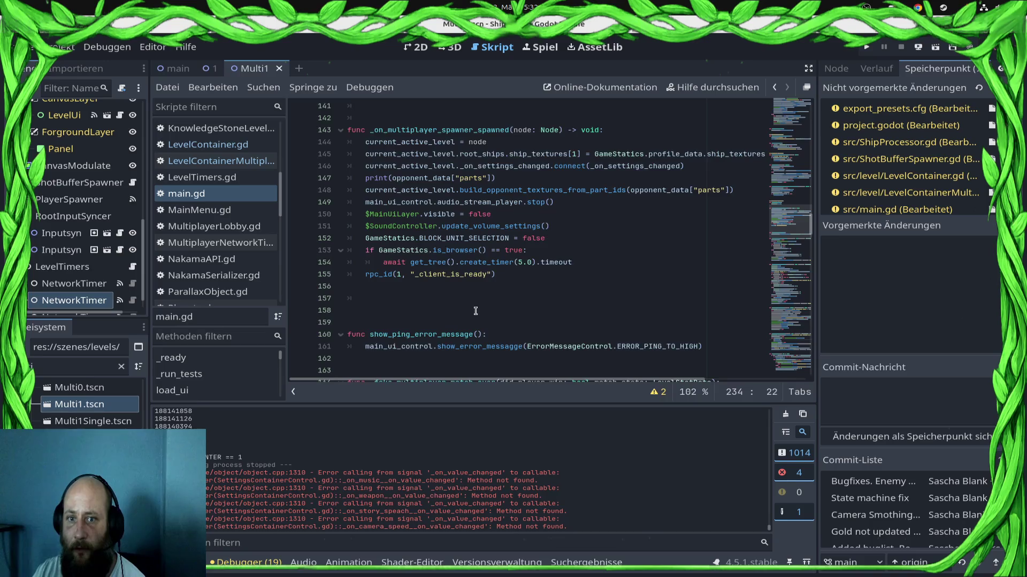
pyautogui.scroll(-5, 473, 315)
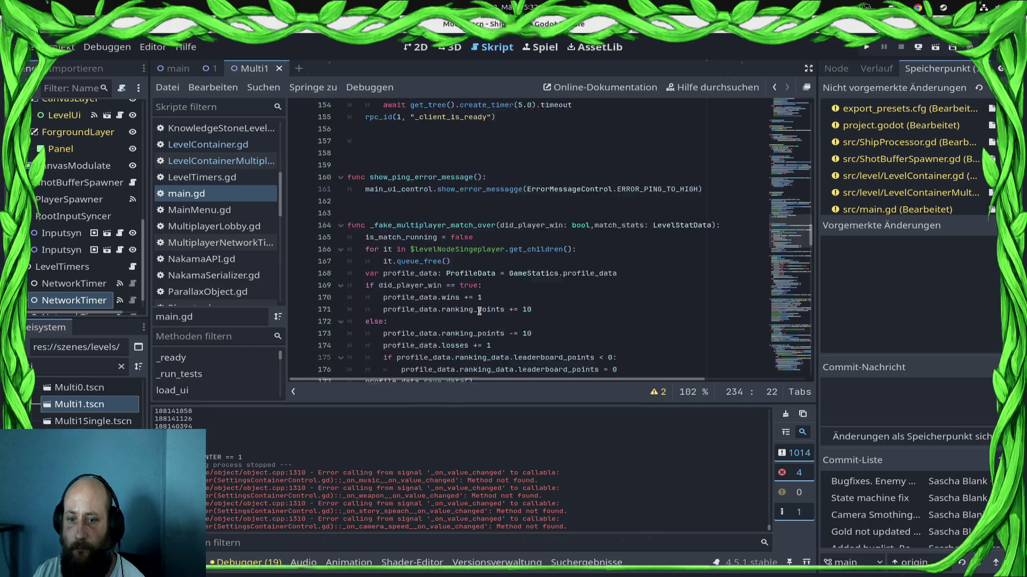
pyautogui.click(602, 229)
pyautogui.press('Return')
pyautogui.write('it.clean')
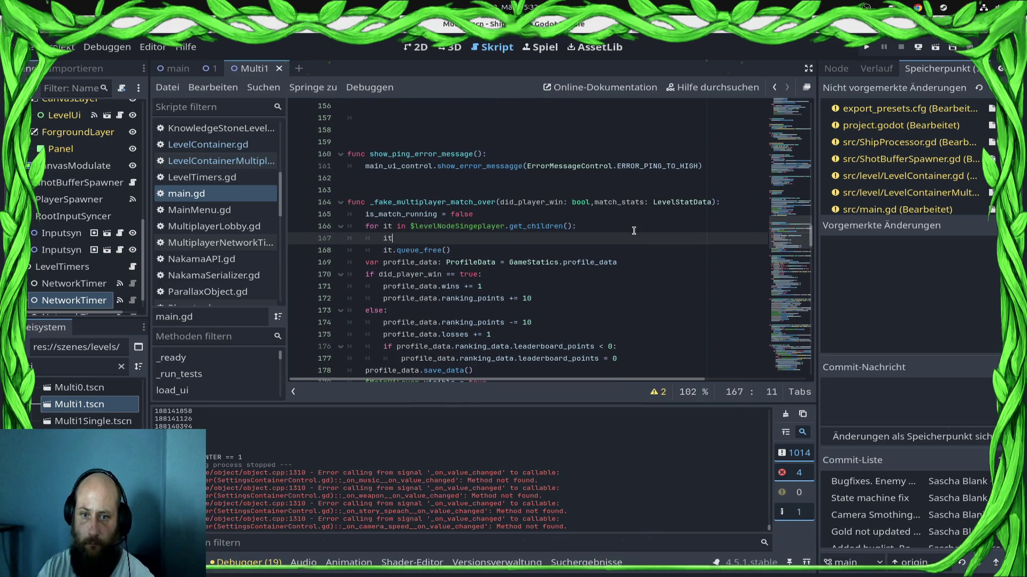
pyautogui.write('_u')
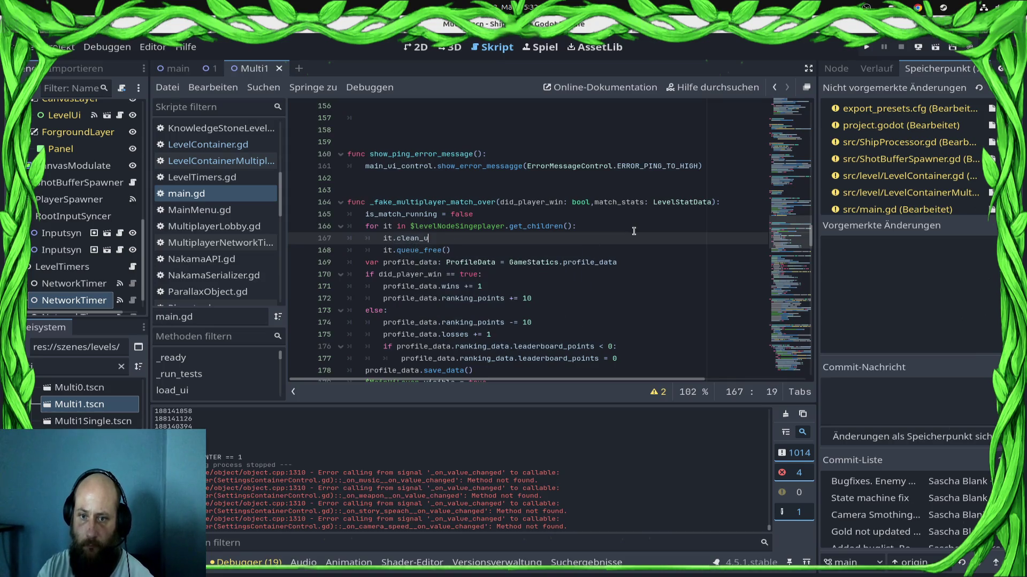
pyautogui.write('pü')
pyautogui.press('BackSpace')
pyautogui.write('()')
pyautogui.hotkey('ctrl', 's')
pyautogui.hotkey('shift', 'Home')
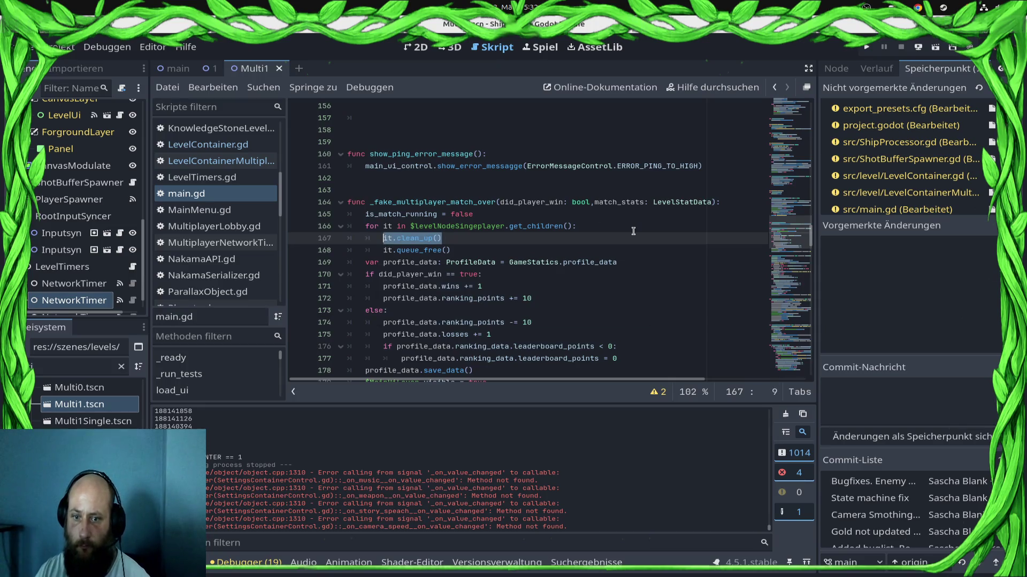
# Add it.clean_up() to the multiplayer level-children loop, check its definition, and save main.gd
pyautogui.scroll(-10, 633, 231)
pyautogui.scroll(-8, 468, 241)
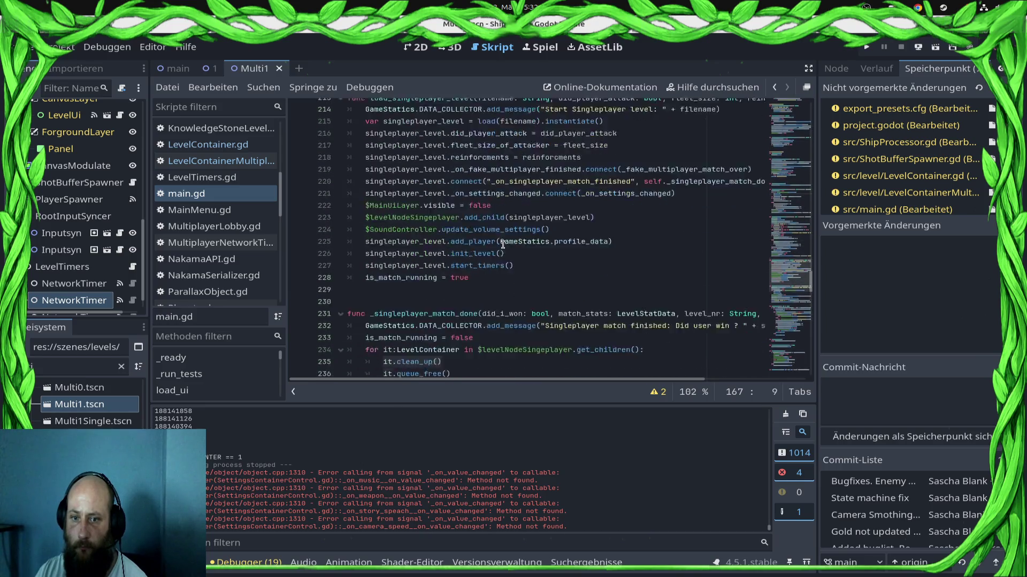
pyautogui.scroll(-3, 503, 244)
pyautogui.scroll(10, 503, 244)
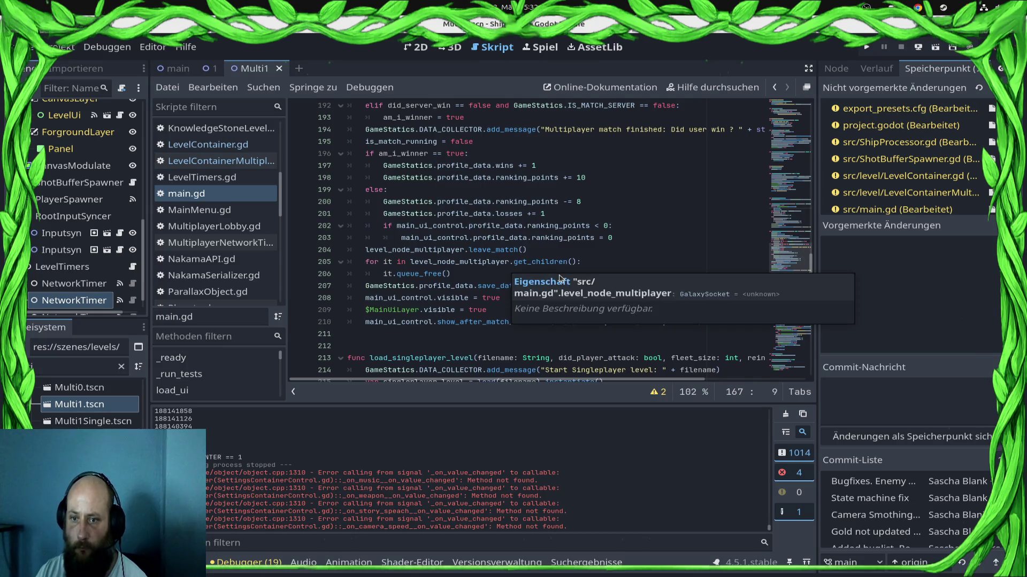
pyautogui.click(453, 262)
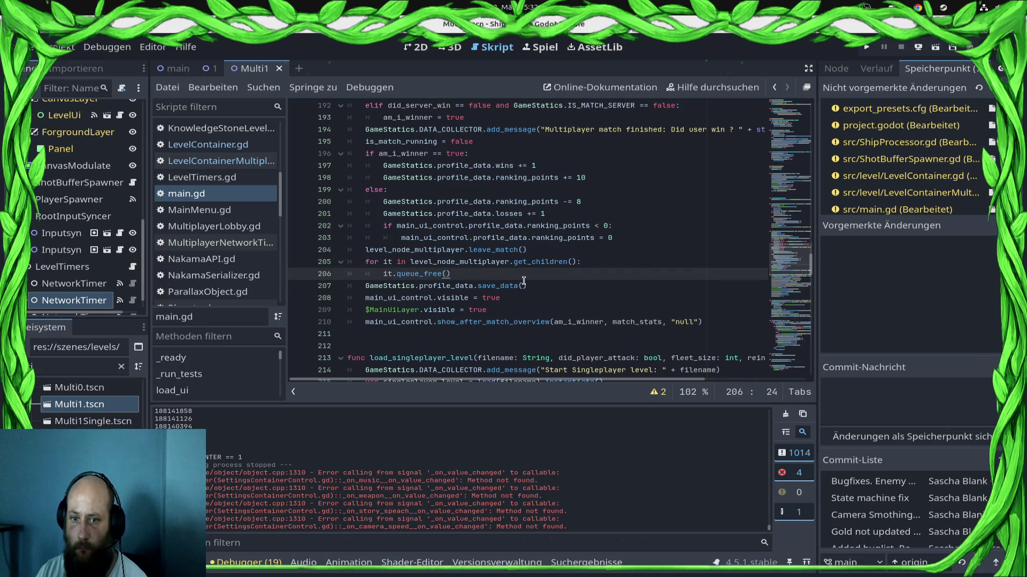
pyautogui.write('it.clean_up()')
pyautogui.hotkey('ctrl', 's')
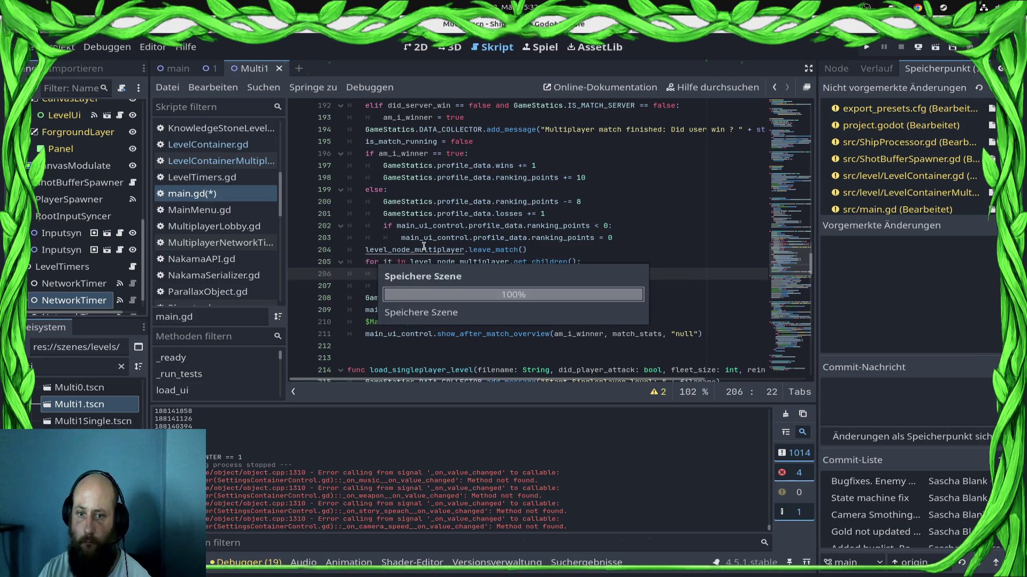
pyautogui.click(214, 160)
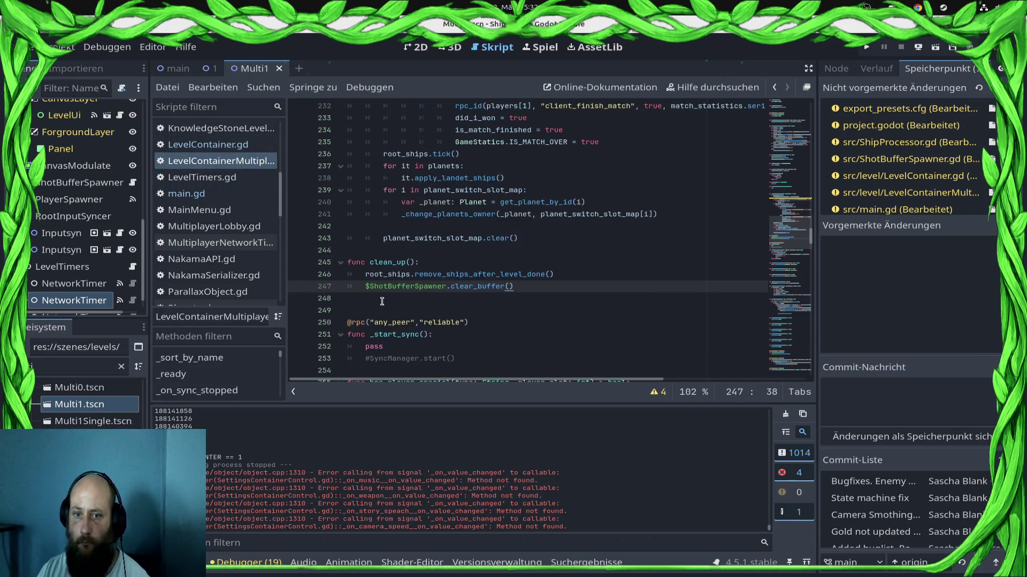
pyautogui.click(187, 193)
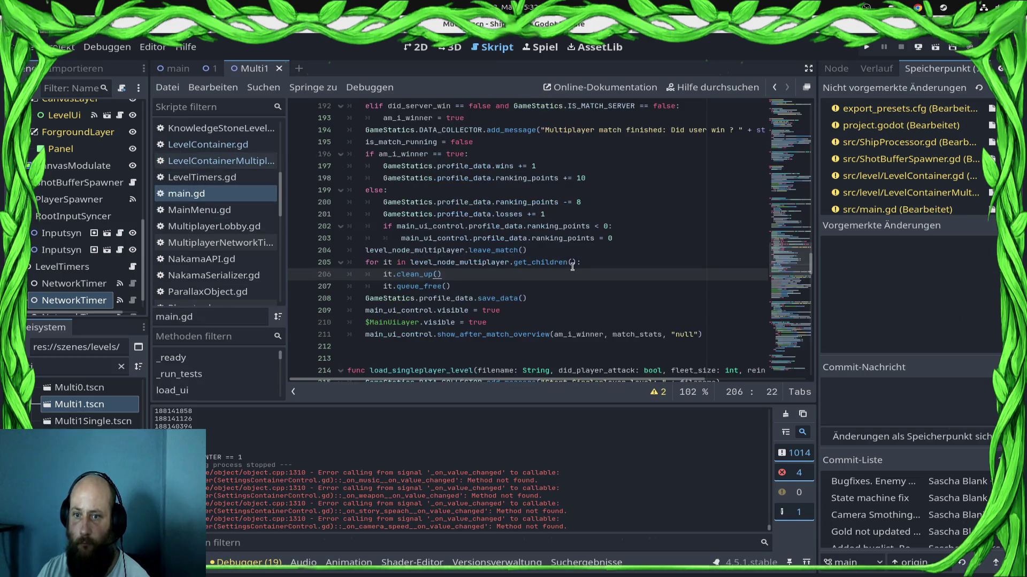
pyautogui.hotkey('ctrl', 's')
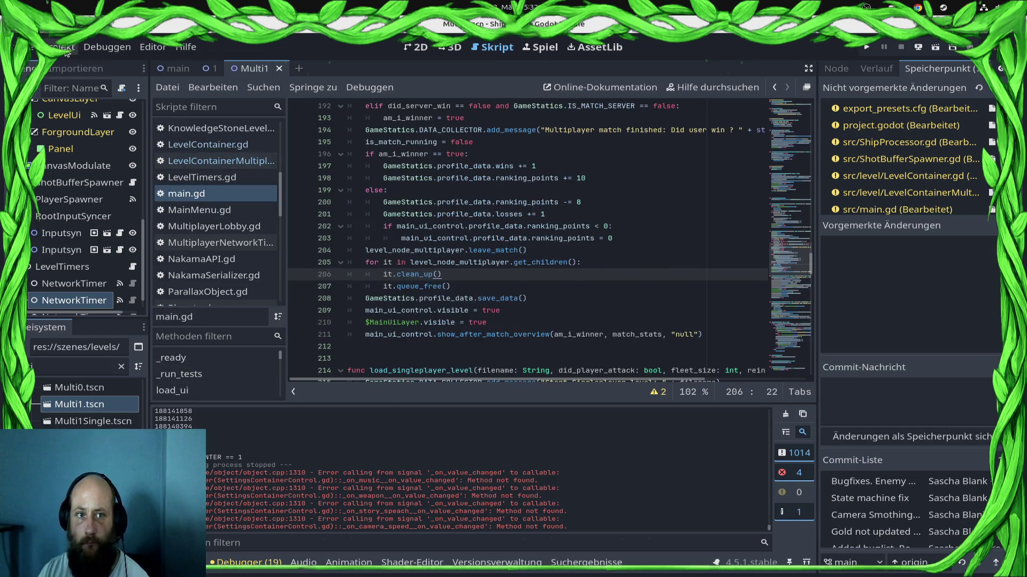
# Open the Project > Export dialog and close it again
pyautogui.click(60, 47)
pyautogui.click(73, 123)
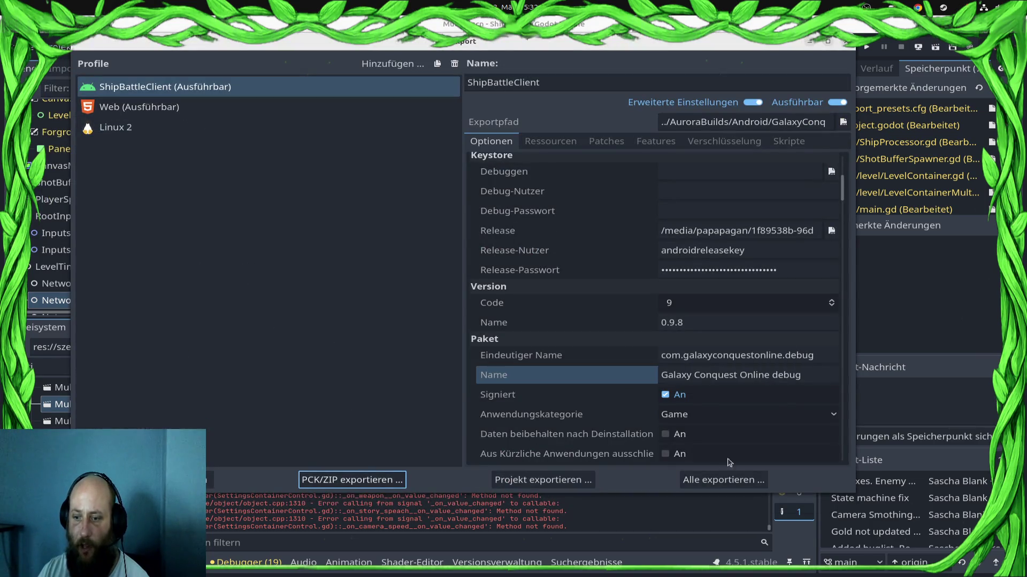
pyautogui.press('Escape')
pyautogui.scroll(10, 243, 231)
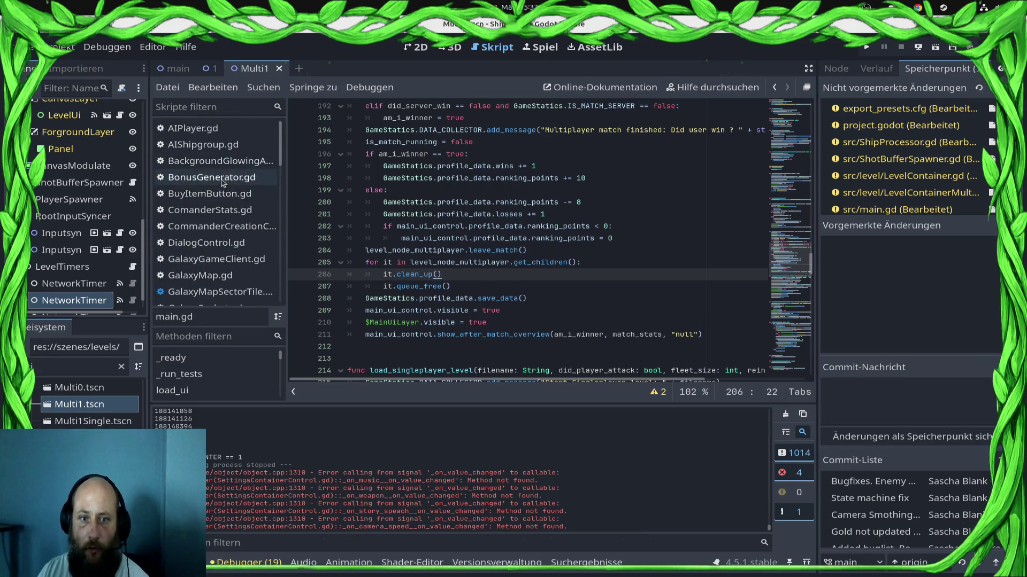
# View BonusGenerator.gd, then filter FileSystem by 'boni' and open PickBoniPanel.tscn
pyautogui.click(222, 179)
pyautogui.click(47, 364)
pyautogui.hotkey('ctrl', 'a')
pyautogui.press('BackSpace')
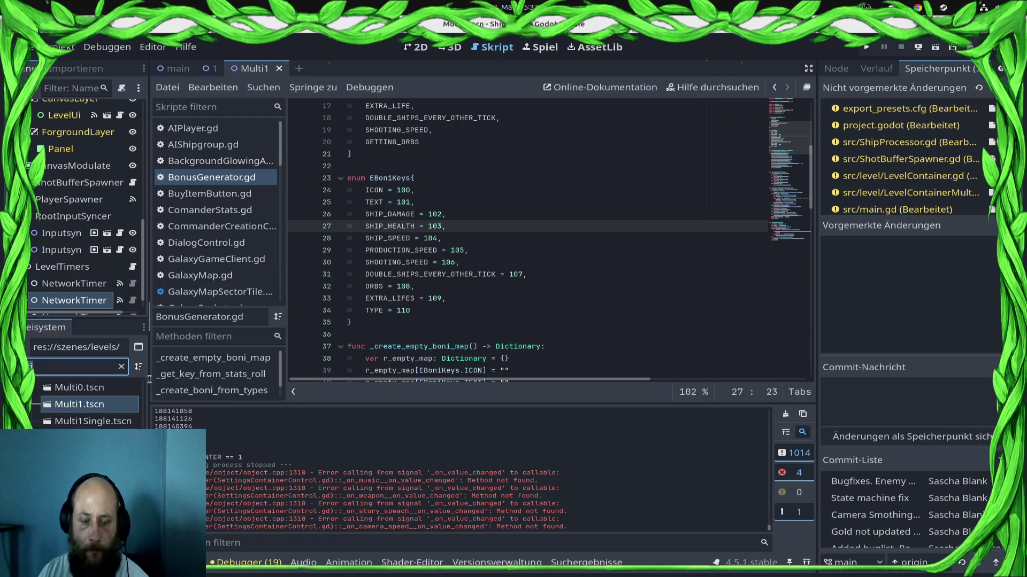
pyautogui.write('us')
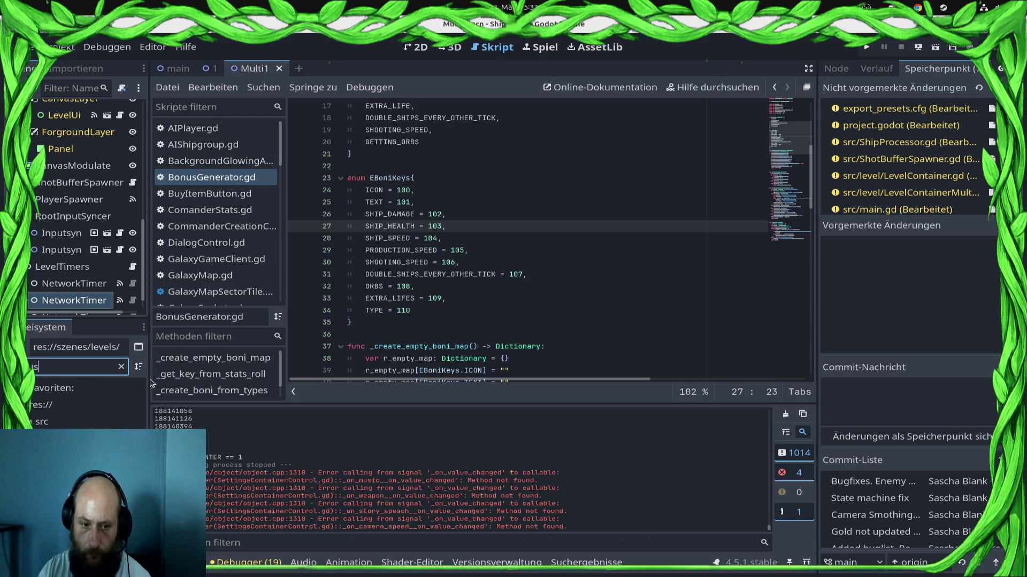
pyautogui.write('boni')
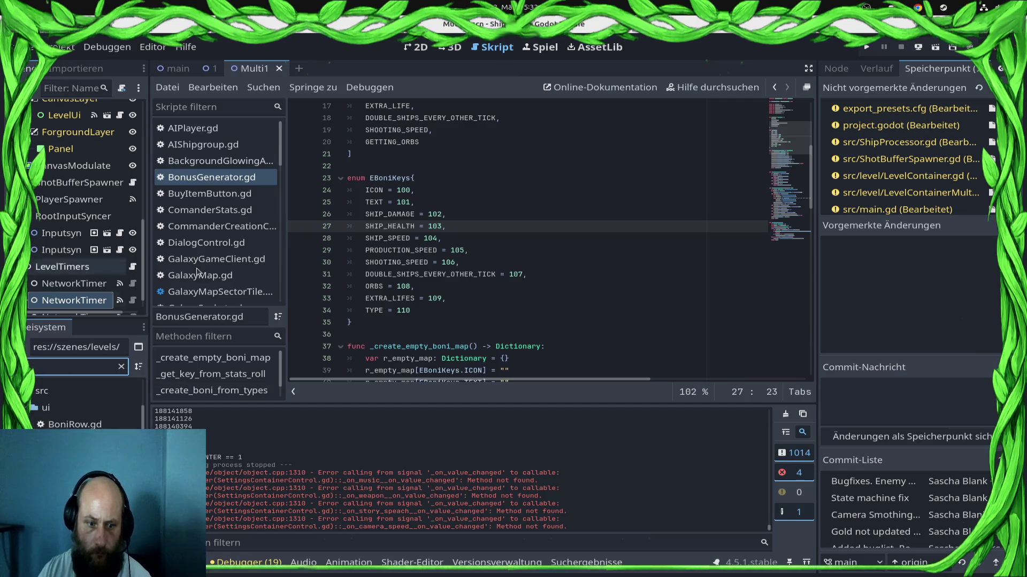
pyautogui.doubleClick(75, 454)
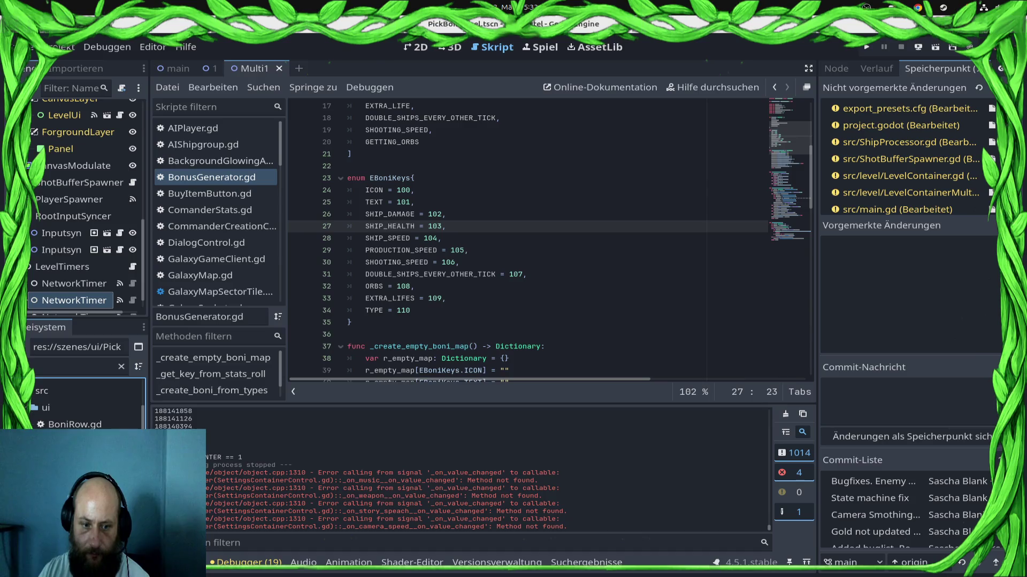
# Open PickBoniPanel.gd and inspect the write_to_nakama call and _on_boni_processed handler
pyautogui.click(124, 109)
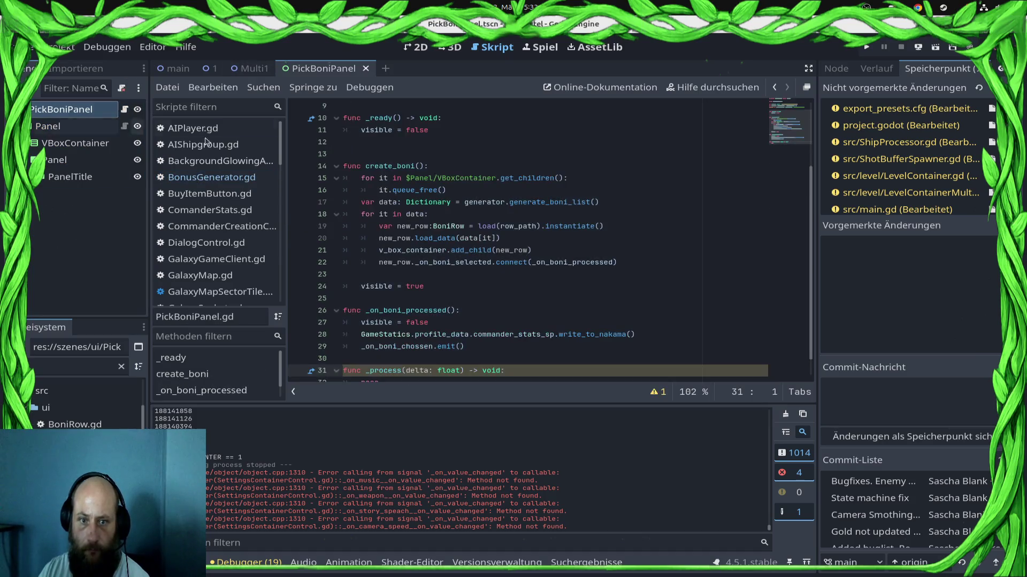
pyautogui.scroll(2, 614, 299)
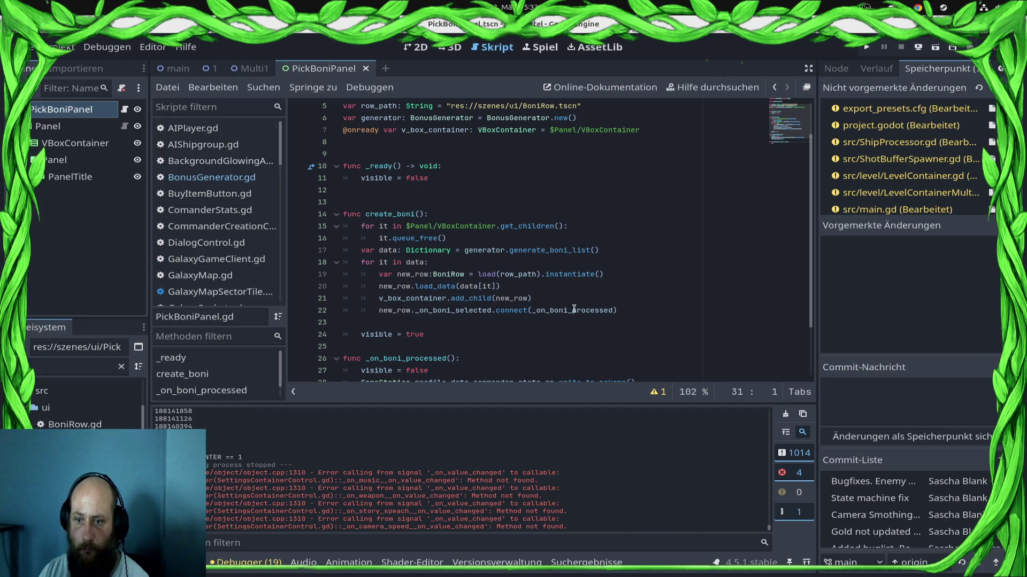
pyautogui.scroll(-2, 601, 297)
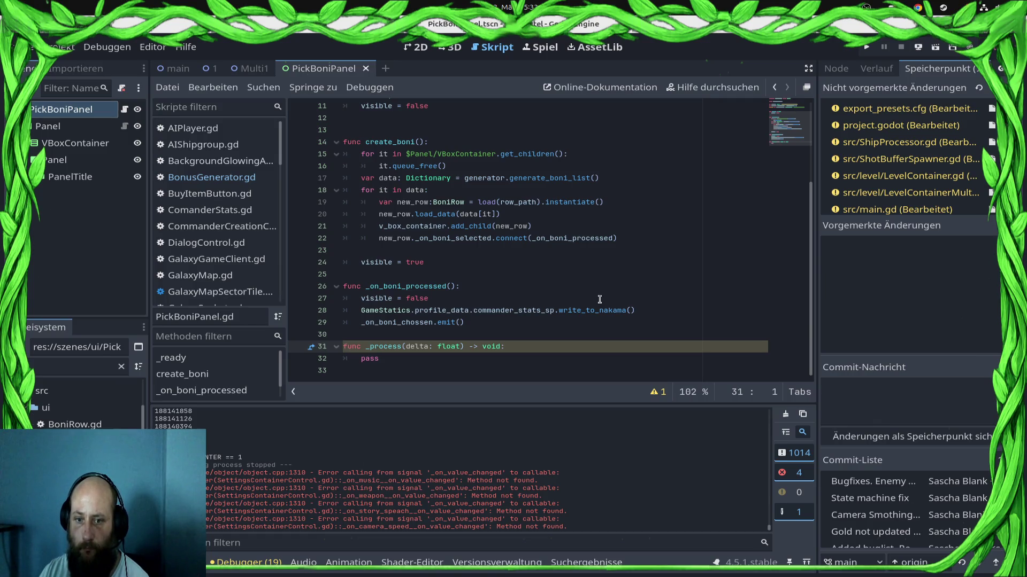
pyautogui.scroll(3, 599, 300)
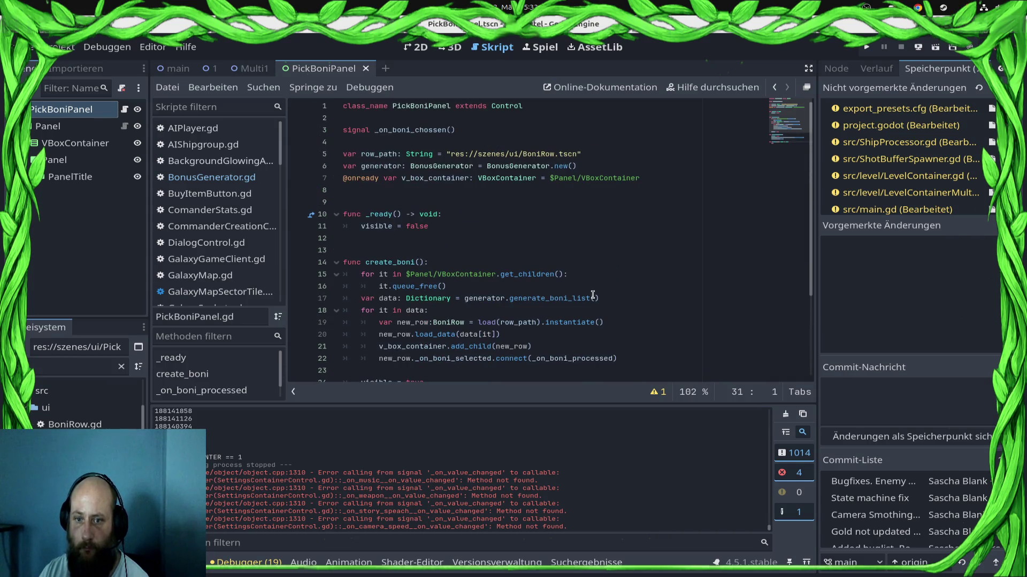
pyautogui.scroll(-3, 592, 297)
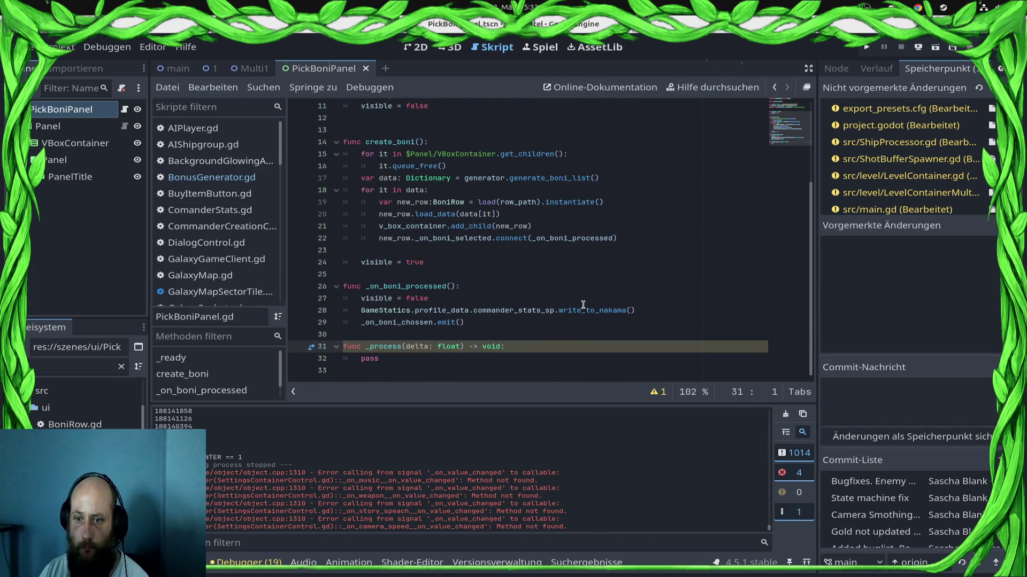
pyautogui.doubleClick(581, 311)
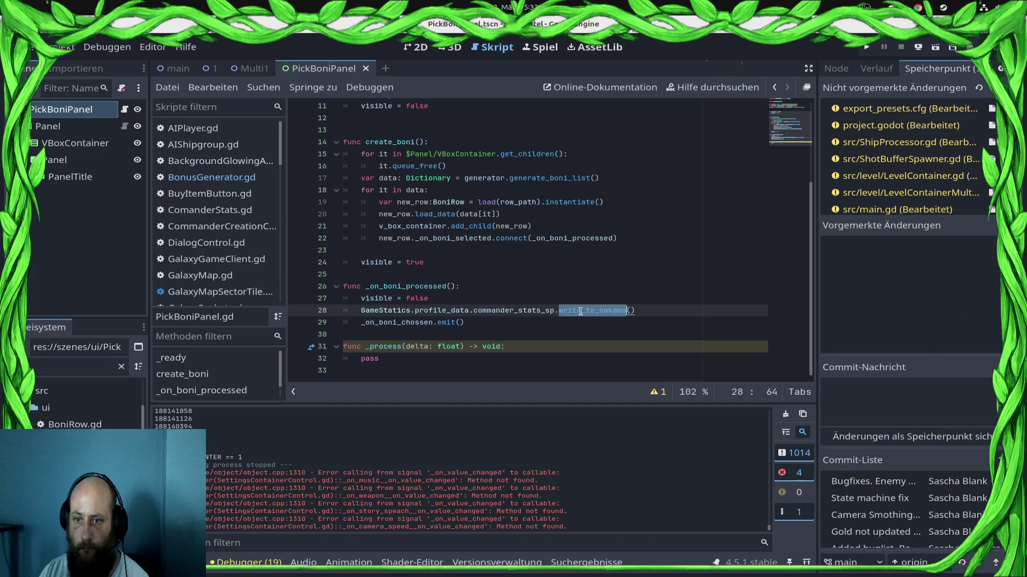
pyautogui.doubleClick(561, 240)
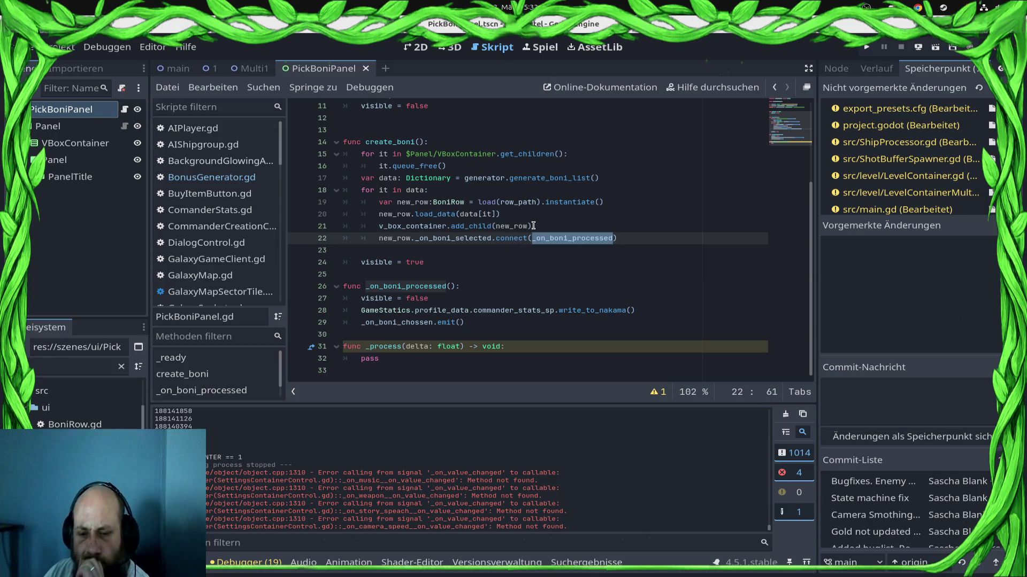
# Delete the empty _process function, save PickBoniPanel.gd, and jump to the BoniRow script
pyautogui.moveTo(424, 353); pyautogui.dragTo(342, 347)
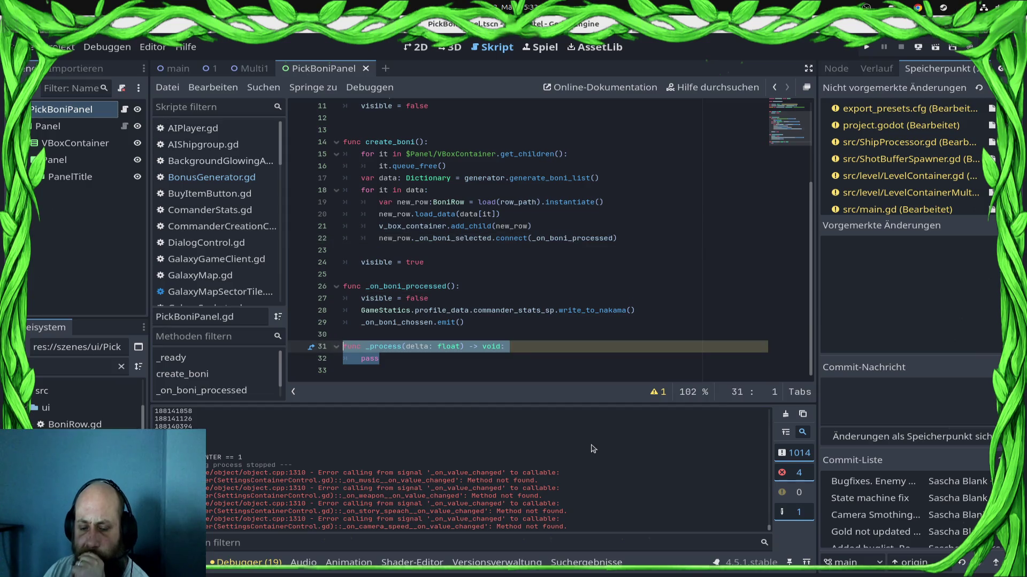
pyautogui.press('BackSpace')
pyautogui.scroll(3, 521, 242)
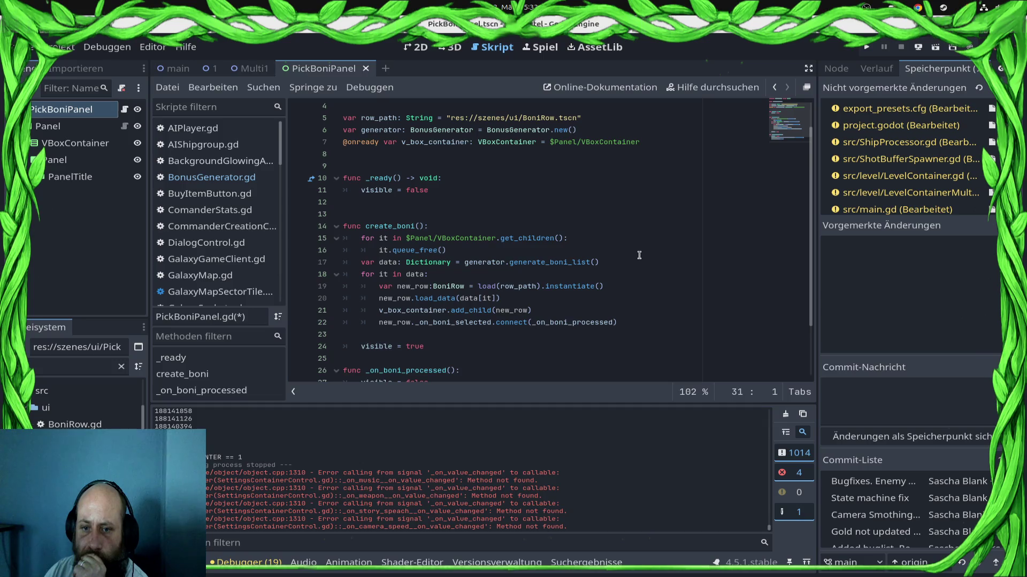
pyautogui.hotkey('ctrl', 's')
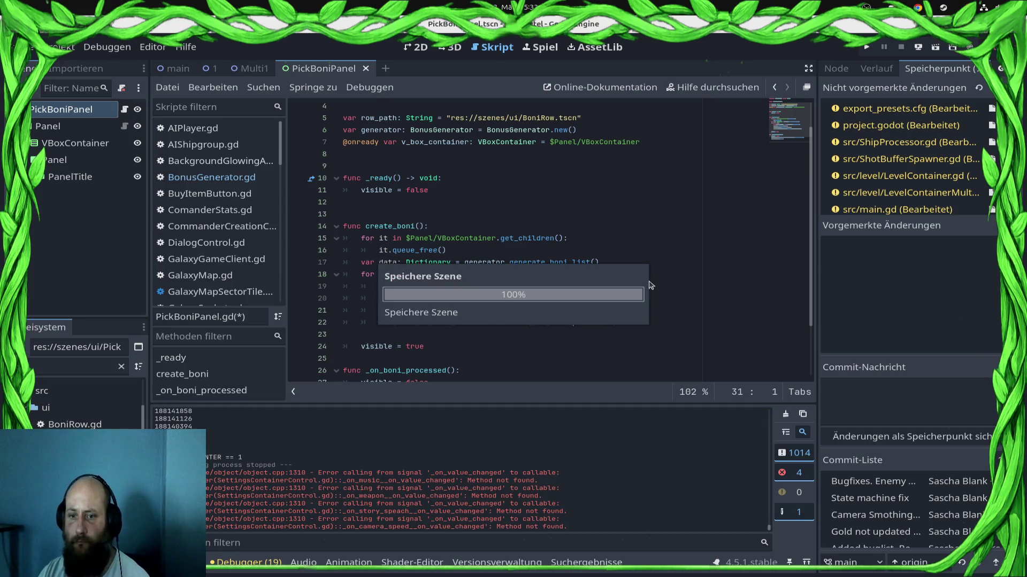
pyautogui.click(648, 271)
pyautogui.keyDown('ctrl'); pyautogui.click(447, 285); pyautogui.keyUp('ctrl')
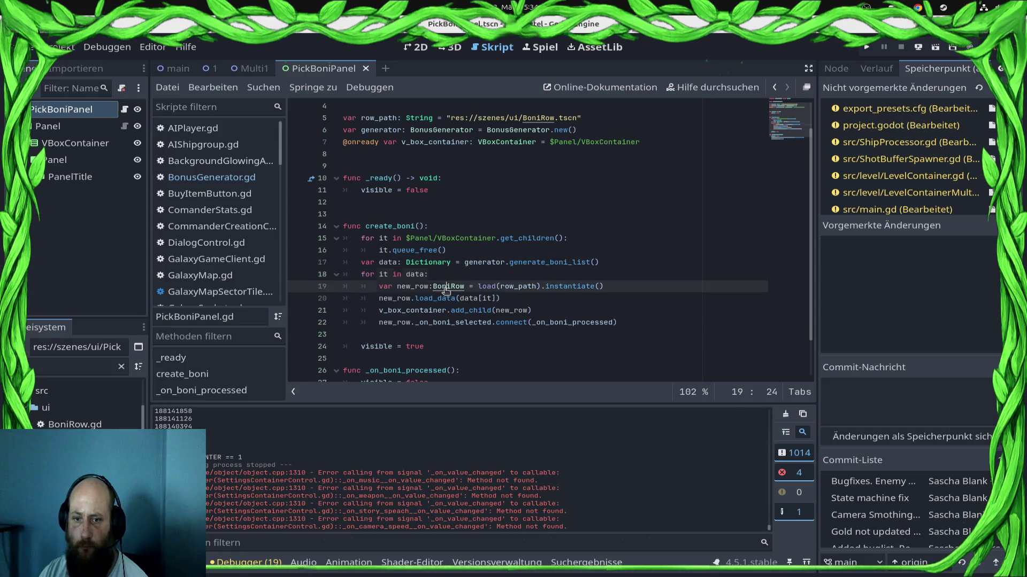
# Hide the side docks and examine line 48's SHOOTING_SPEED key, undoing a trial edit
pyautogui.scroll(-15, 659, 255)
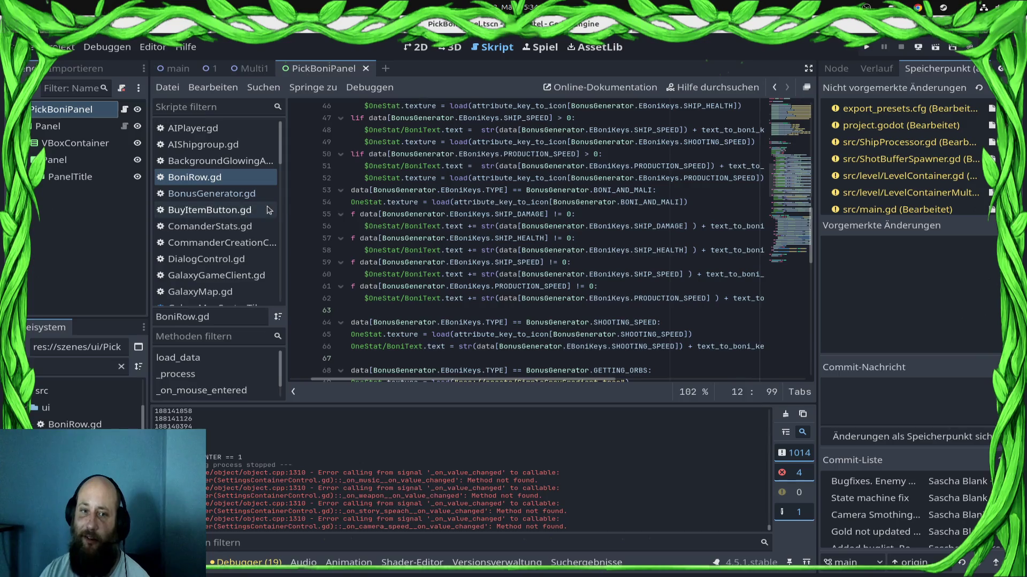
pyautogui.click(808, 70)
pyautogui.scroll(4, 734, 224)
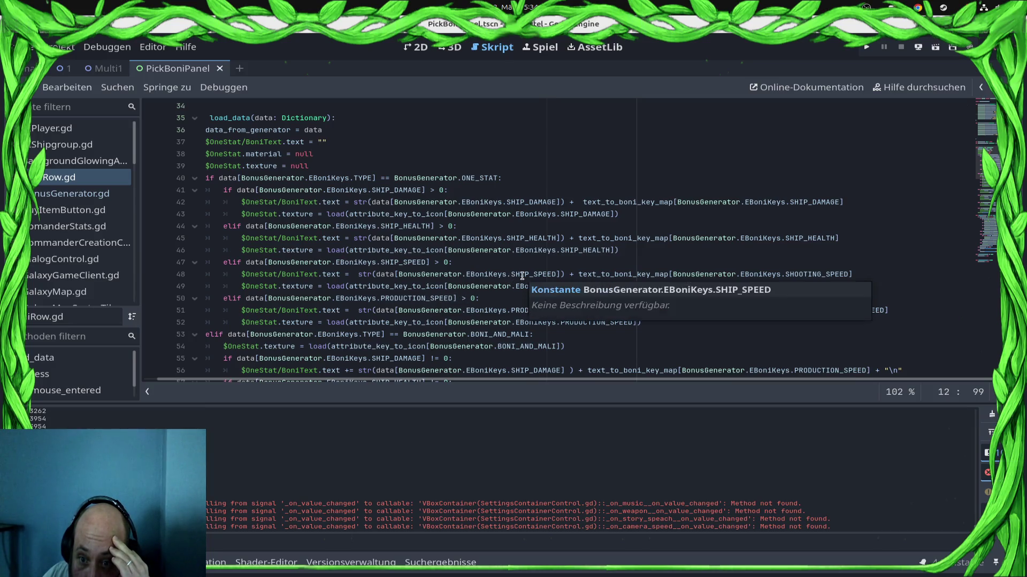
pyautogui.doubleClick(525, 275)
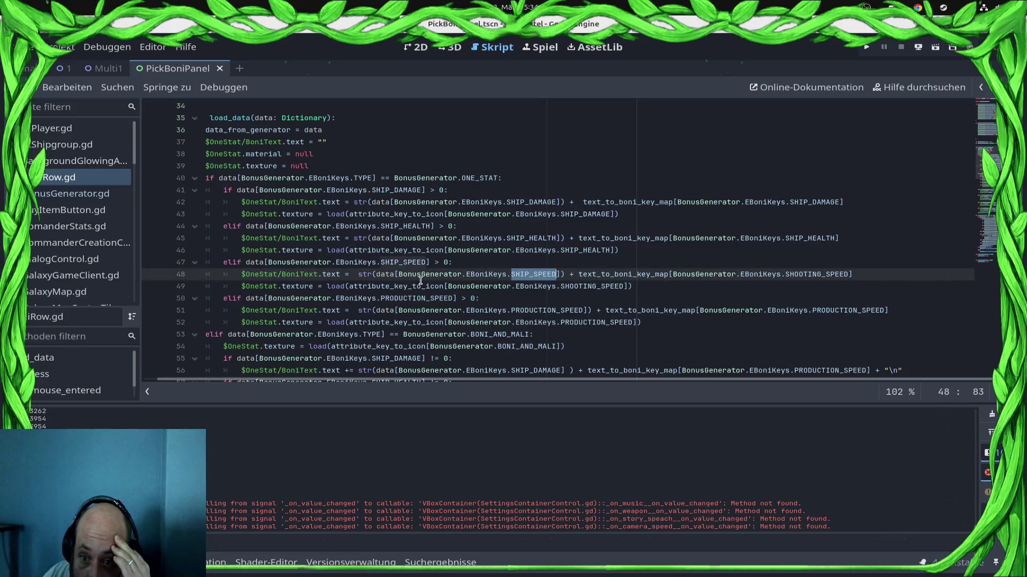
pyautogui.doubleClick(814, 275)
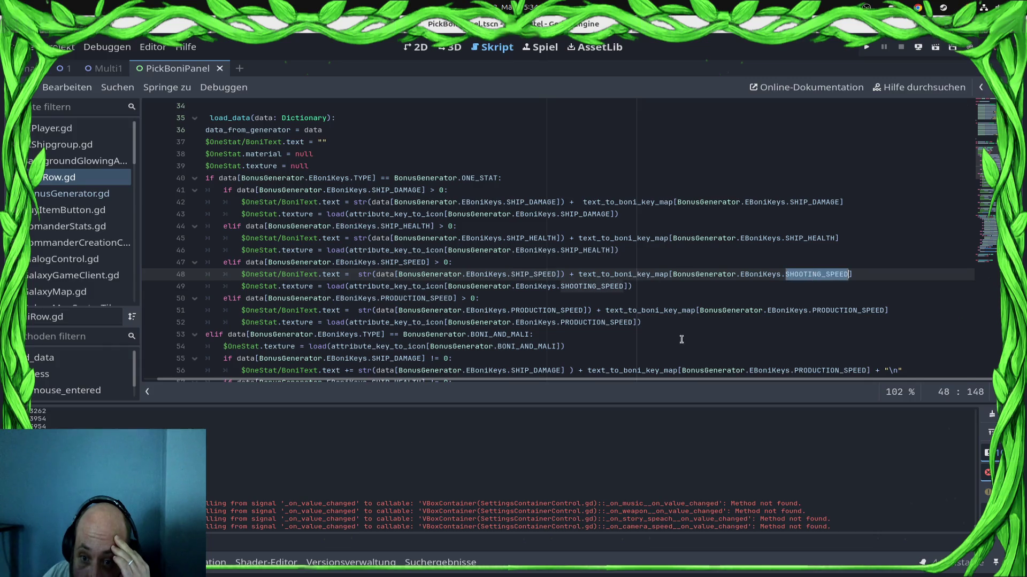
pyautogui.doubleClick(534, 275)
pyautogui.write('SHOO')
pyautogui.press('Return')
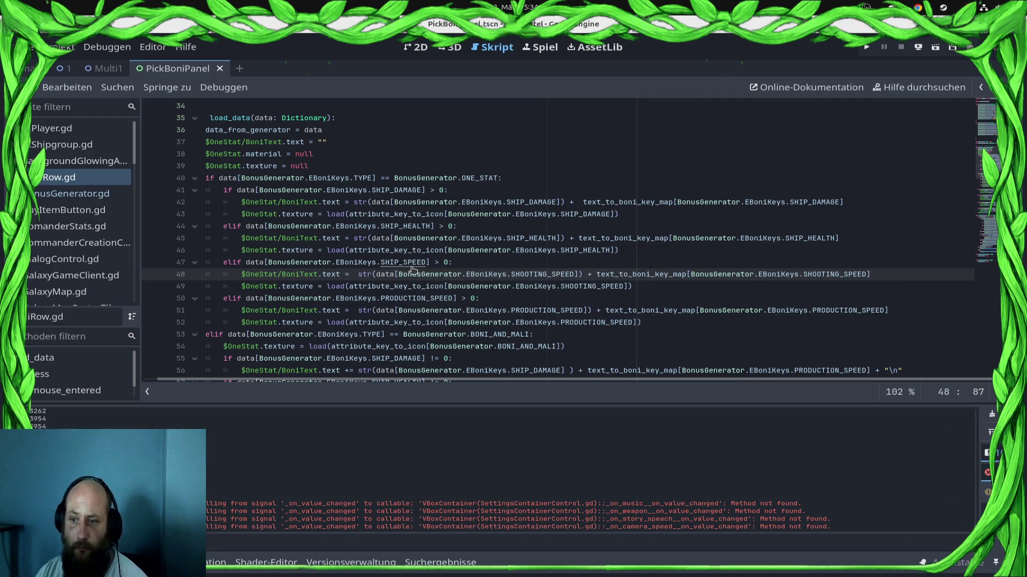
pyautogui.hotkey('ctrl', 'z')
# Paste SHIP_SPEED over SHOOTING_SPEED on line 48 and save BoniRow.gd
pyautogui.doubleClick(396, 262)
pyautogui.hotkey('ctrl', 'c')
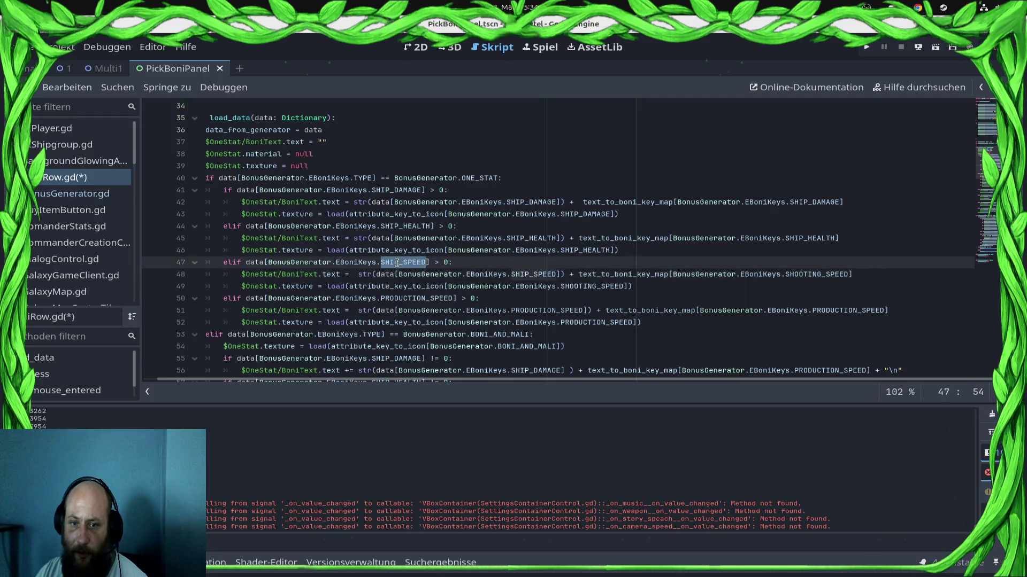
pyautogui.doubleClick(818, 274)
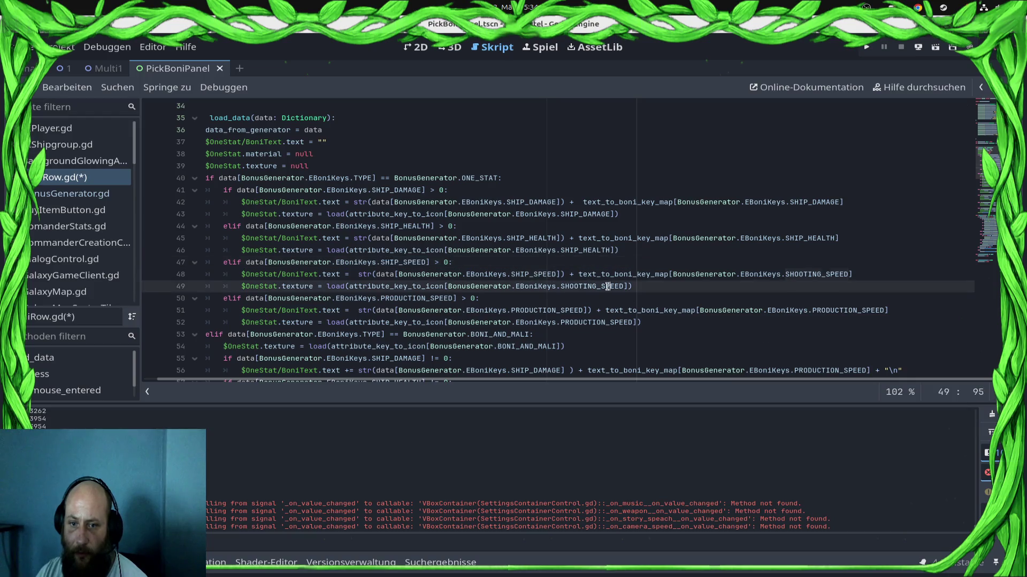
pyautogui.hotkey('ctrl', 'v')
pyautogui.hotkey('ctrl', 's')
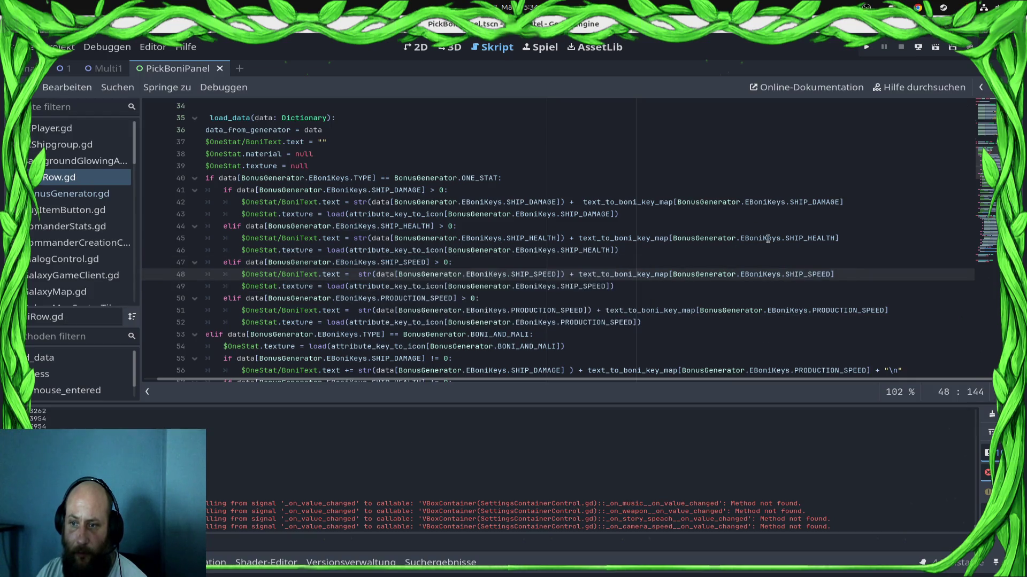
# Review the SHOOTING_SPEED branch around line 64
pyautogui.scroll(-3, 722, 224)
pyautogui.scroll(-1, 725, 225)
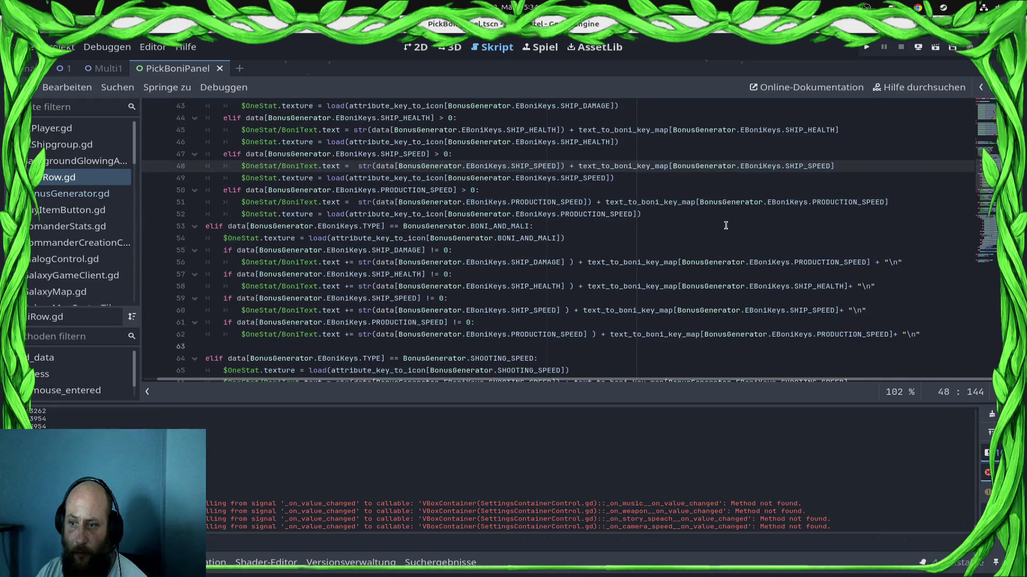
pyautogui.scroll(-3, 736, 225)
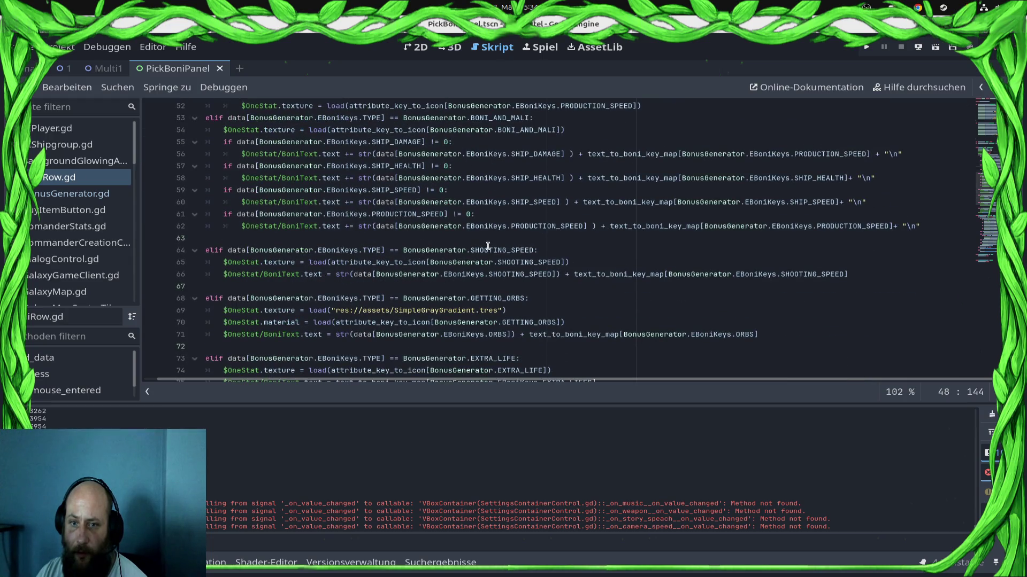
pyautogui.doubleClick(503, 250)
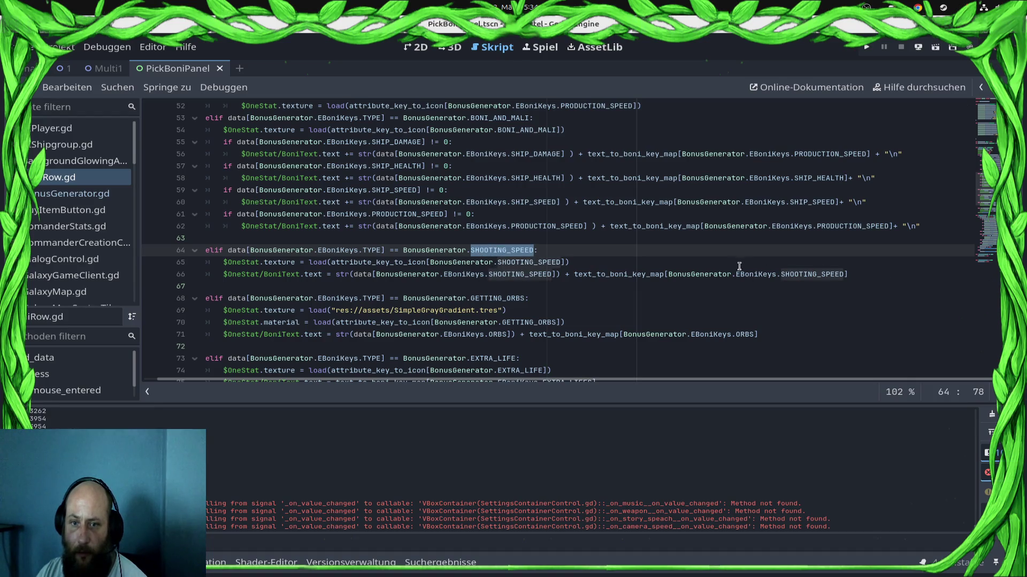
pyautogui.click(738, 264)
pyautogui.scroll(10, 738, 263)
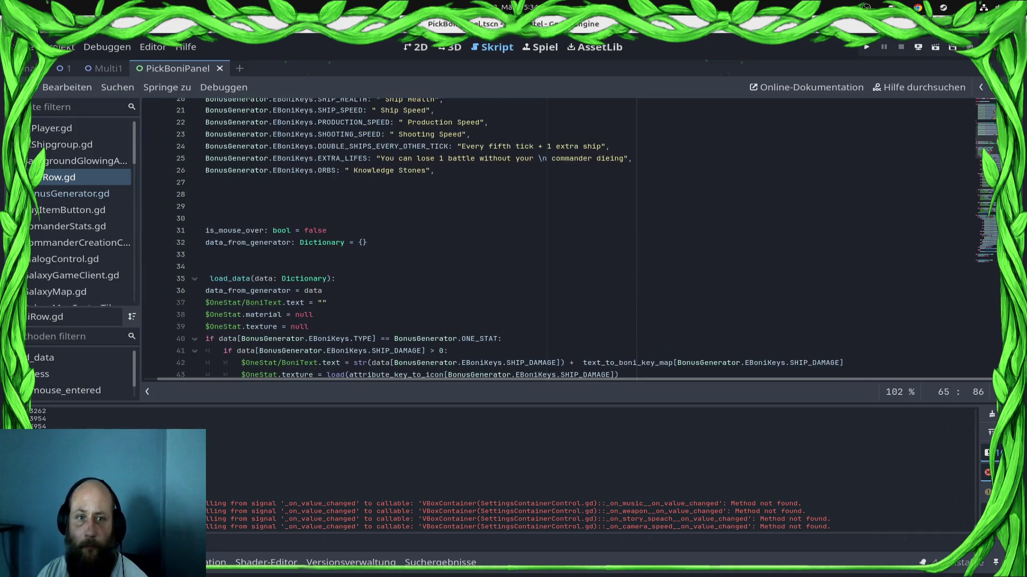
# Restore the docks, stage all files, and commit with 'Memory Leak fixed. Fixed bug in Boni panel'
pyautogui.hotkey('ctrl', 'shift', 'F11')
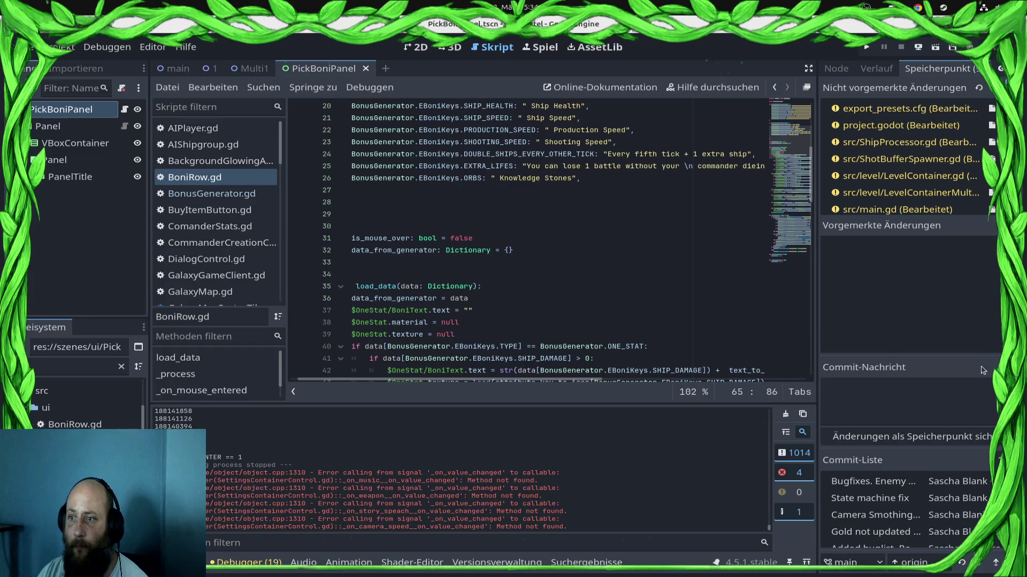
pyautogui.click(946, 415)
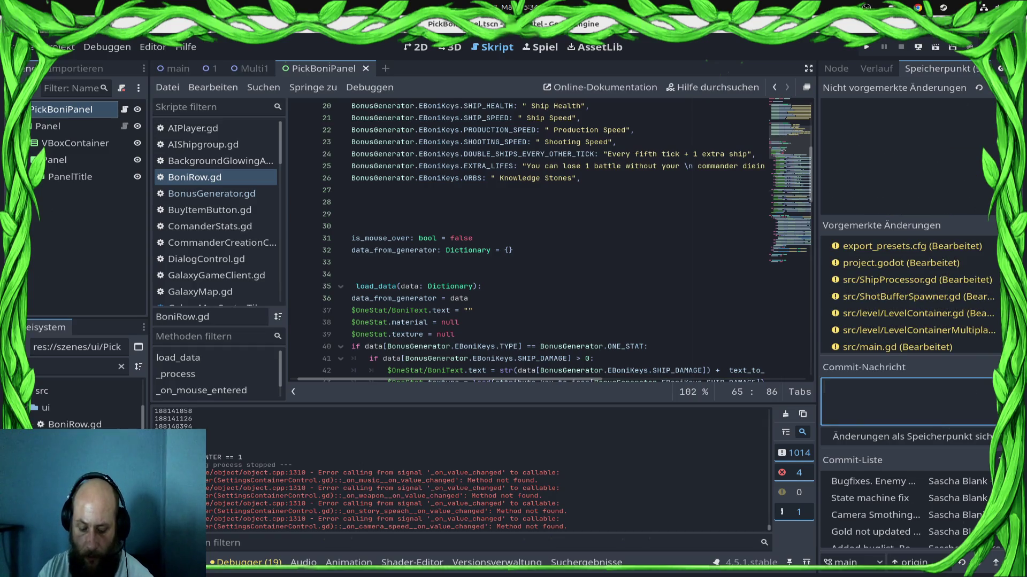
pyautogui.write('Memory Leak fixed. Fix')
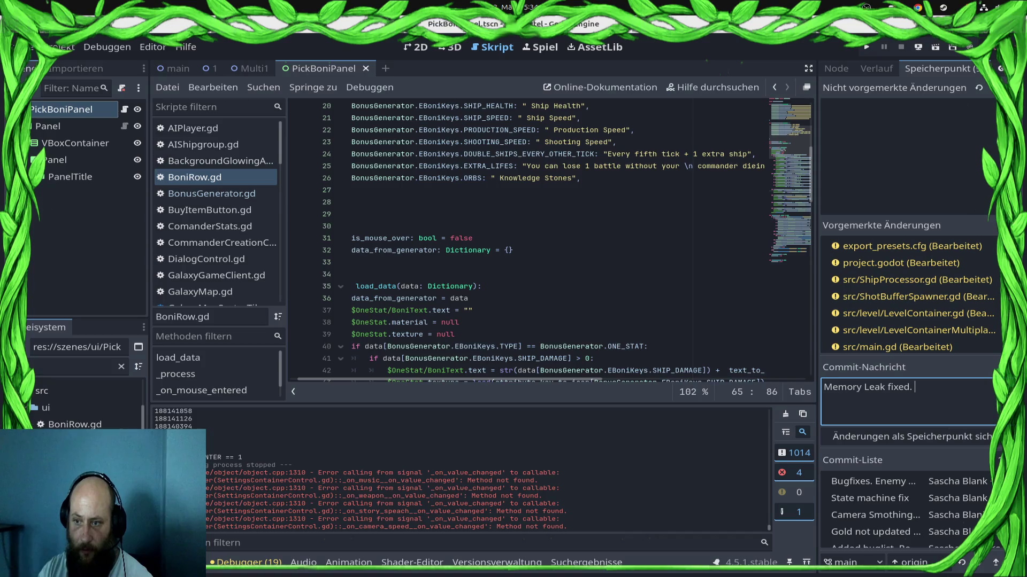
pyautogui.write('ed bug i')
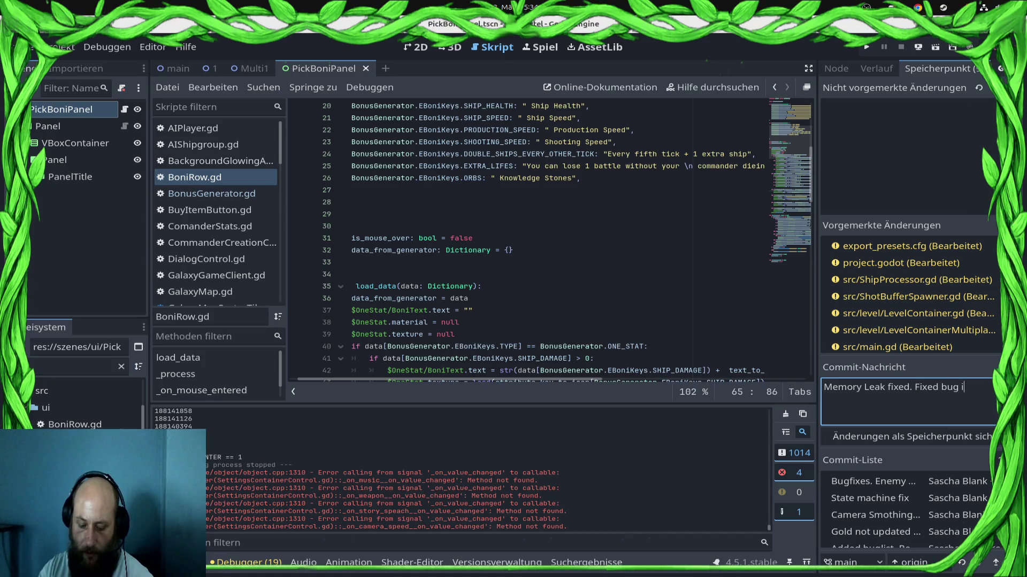
pyautogui.write('n Boni panel')
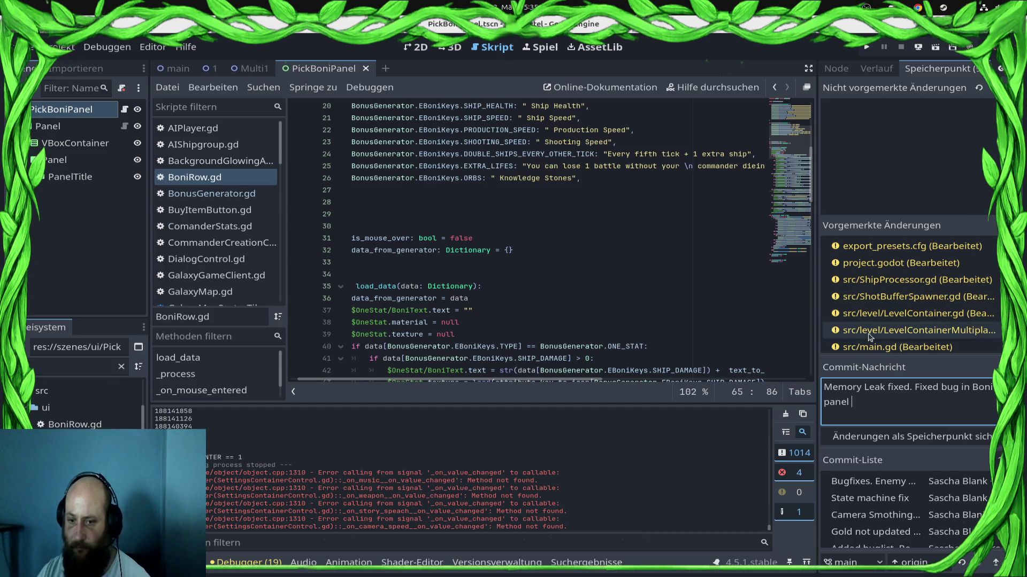
pyautogui.click(892, 433)
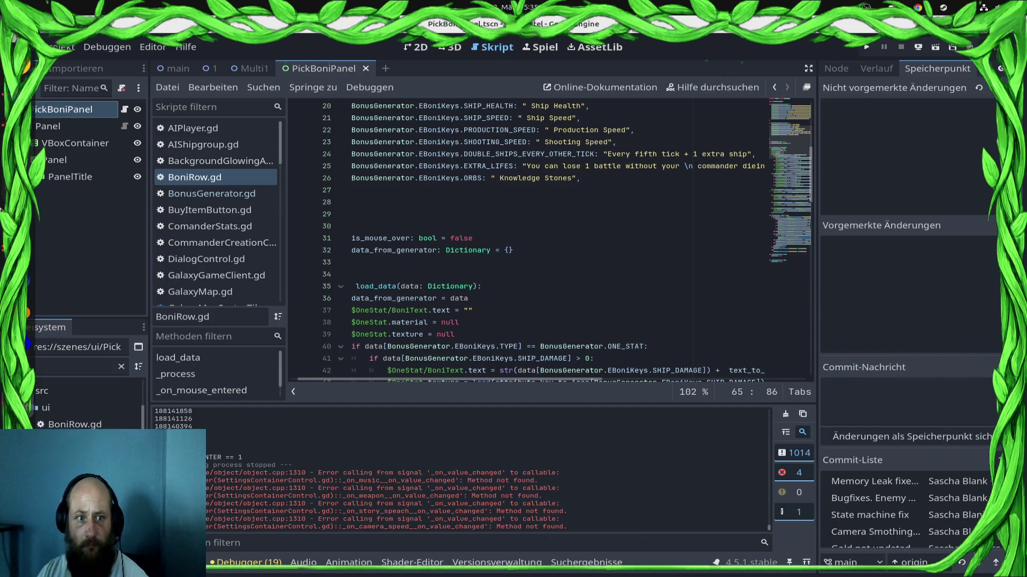
pyautogui.click(30, 247)
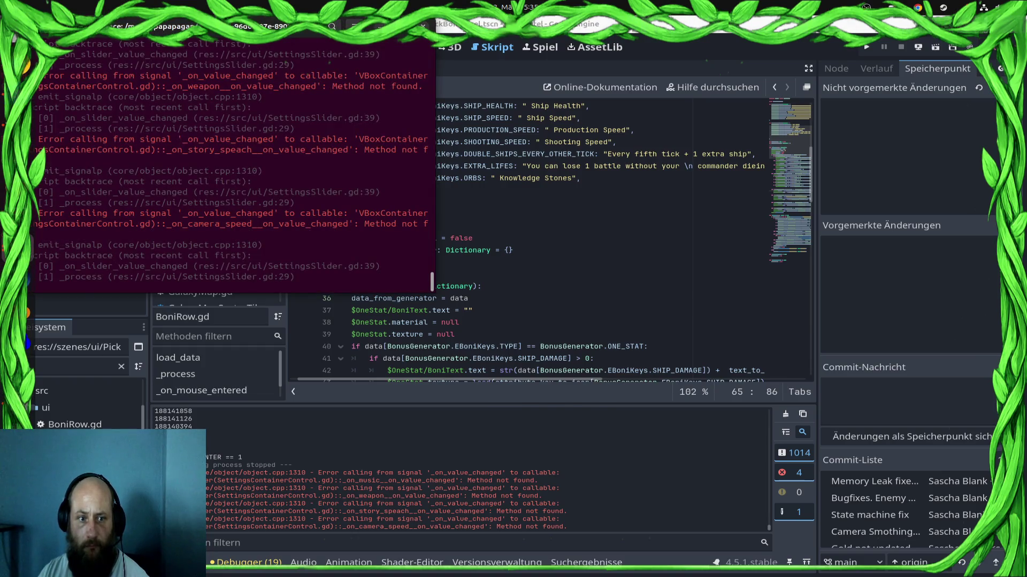
# Run git push in the git terminal to upload the new commit
pyautogui.press('super')
pyautogui.click(756, 389)
pyautogui.write('git push')
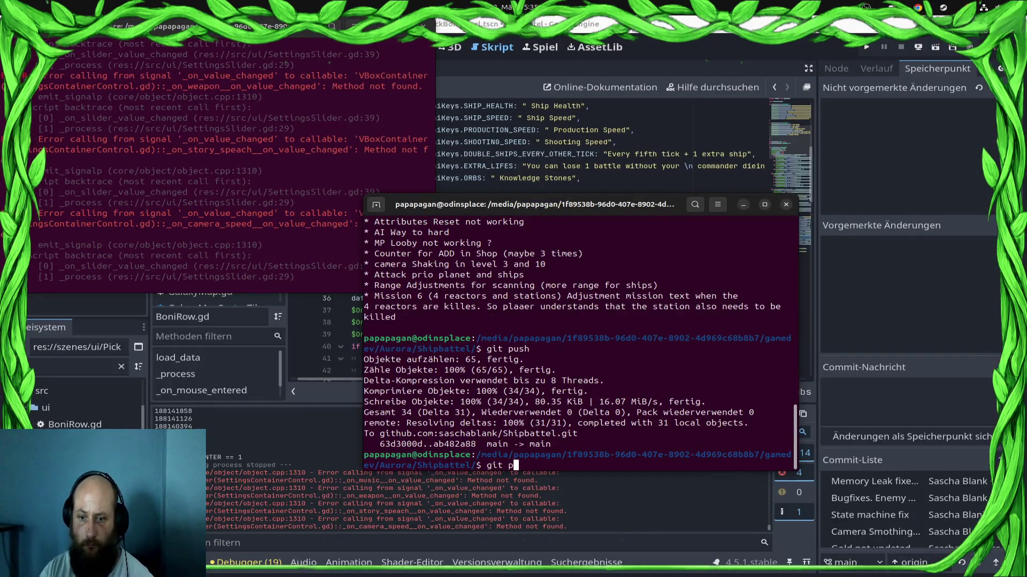
pyautogui.press('Return')
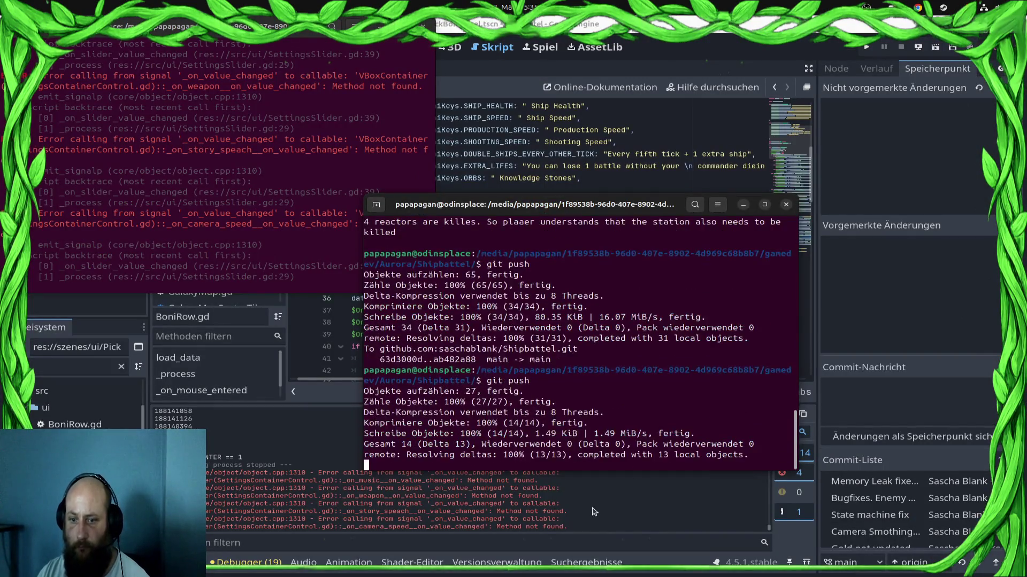
# Return to Godot and open Project Settings
pyautogui.hotkey('alt', 'Tab')
pyautogui.click(60, 47)
pyautogui.click(75, 74)
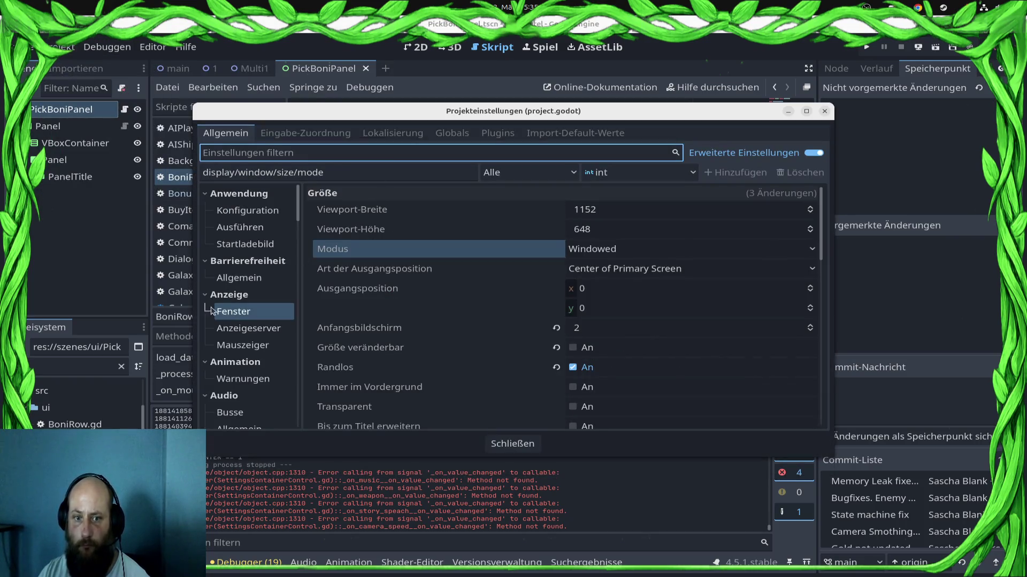
# In the Android export preset, set version code 10 and remove the debug suffixes from package and app name
pyautogui.press('Escape')
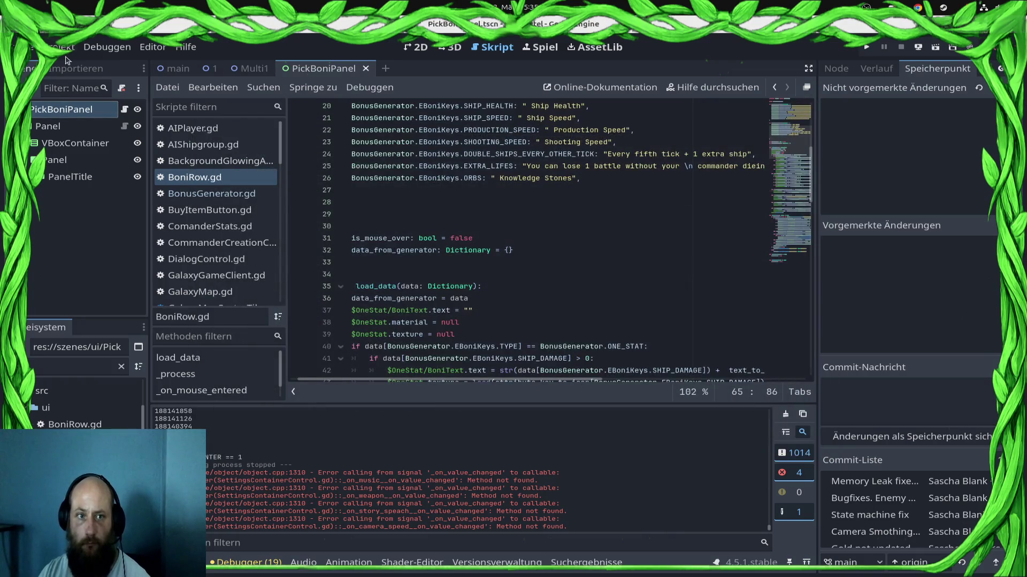
pyautogui.click(60, 47)
pyautogui.click(92, 126)
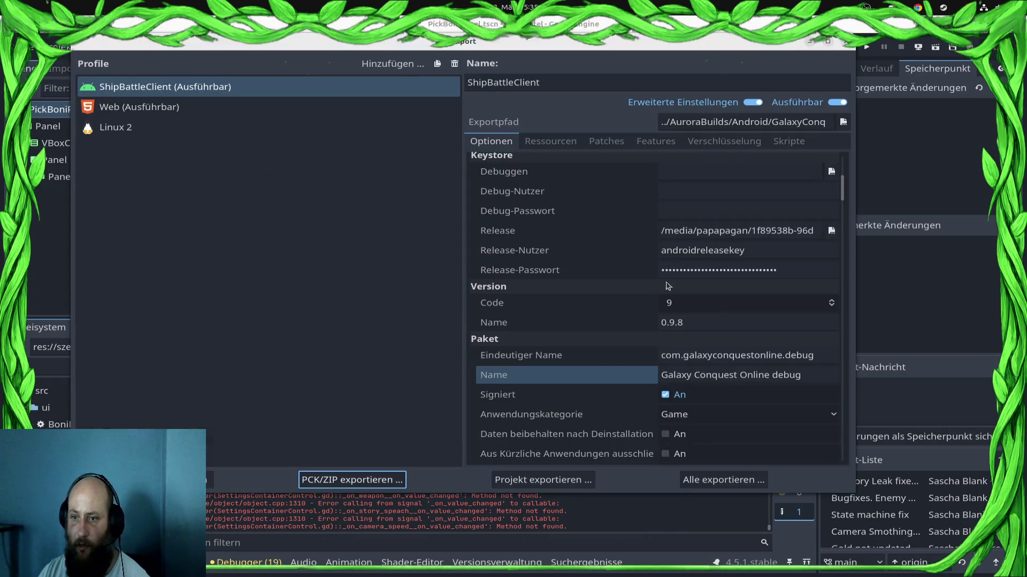
pyautogui.click(700, 301)
pyautogui.write('10')
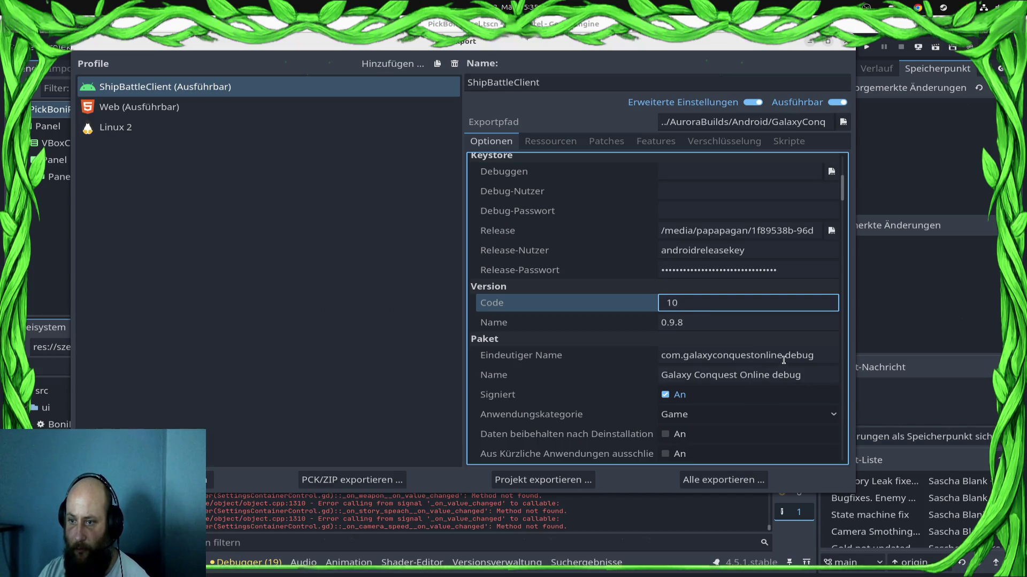
pyautogui.moveTo(783, 360); pyautogui.dragTo(904, 359)
pyautogui.press('BackSpace')
pyautogui.moveTo(829, 377); pyautogui.dragTo(768, 377)
pyautogui.press('BackSpace')
# Export the Android project, overwriting the existing build file, and dismiss the warnings
pyautogui.scroll(-2, 690, 423)
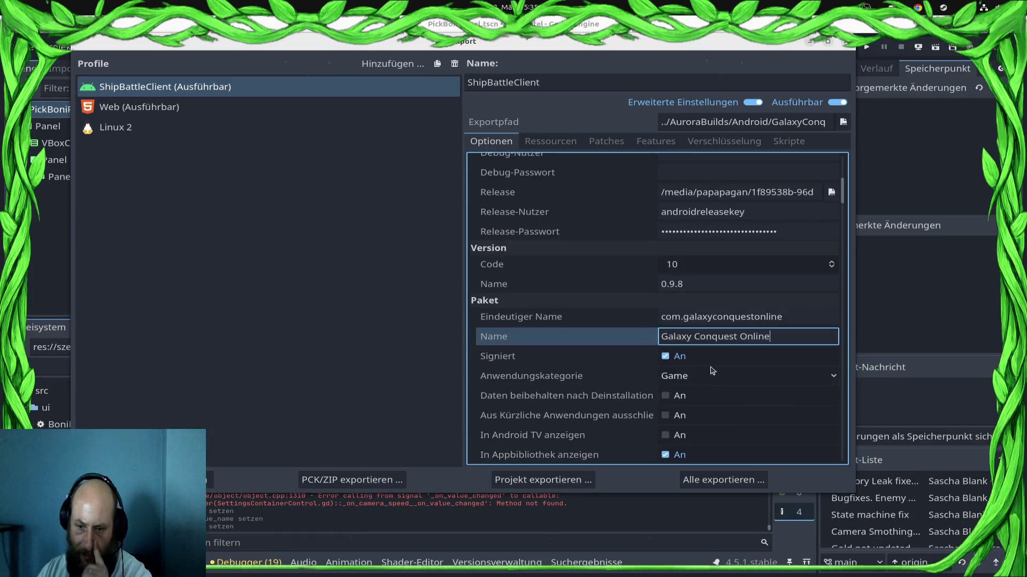
pyautogui.click(514, 481)
pyautogui.click(615, 445)
pyautogui.press('Return')
pyautogui.click(612, 300)
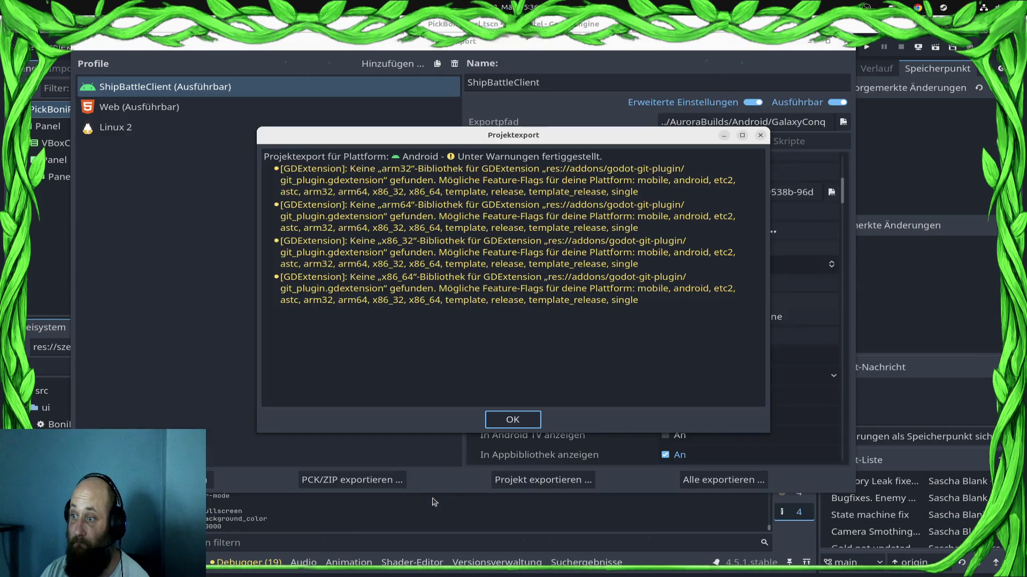
pyautogui.click(513, 421)
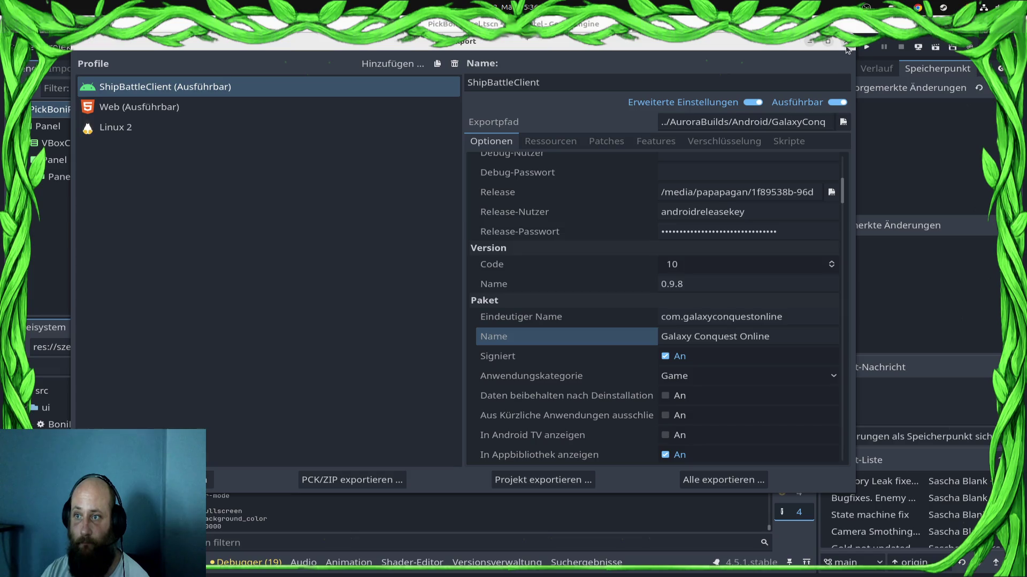
# Close the Export dialog and set the project's Display > Window mode to Fullscreen
pyautogui.click(845, 42)
pyautogui.click(60, 47)
pyautogui.click(67, 64)
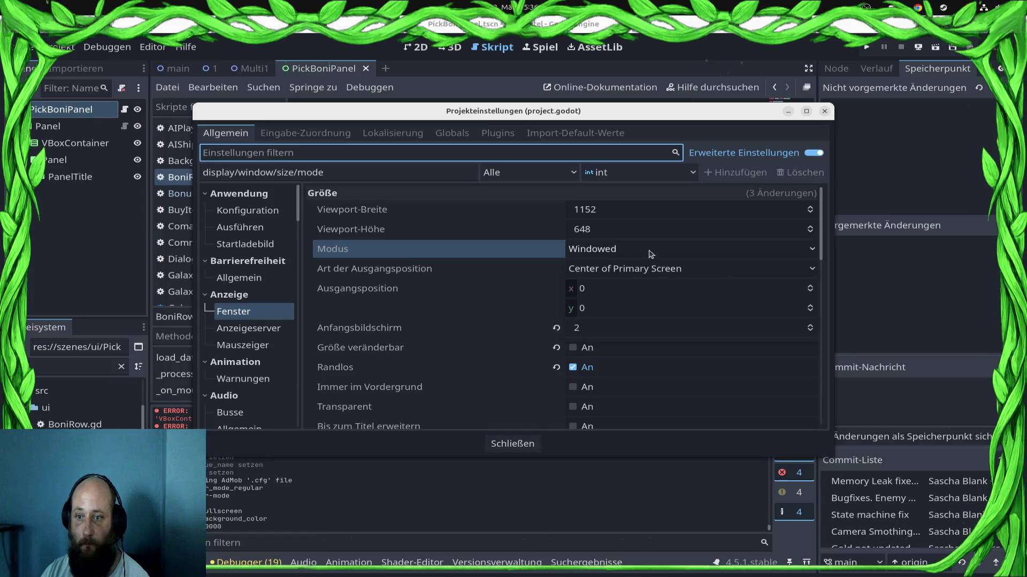
pyautogui.click(649, 253)
pyautogui.click(632, 319)
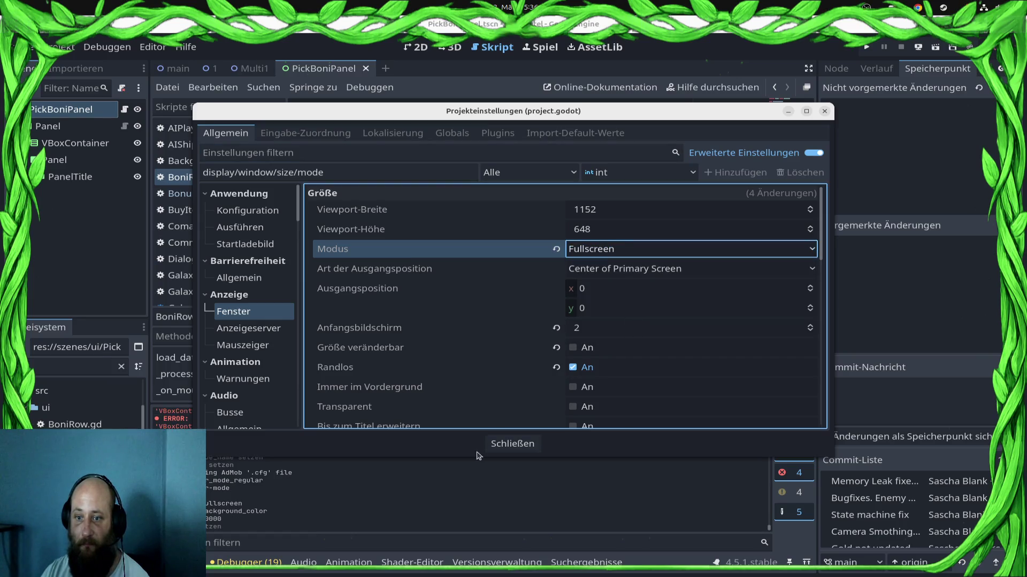
pyautogui.click(512, 444)
pyautogui.click(59, 47)
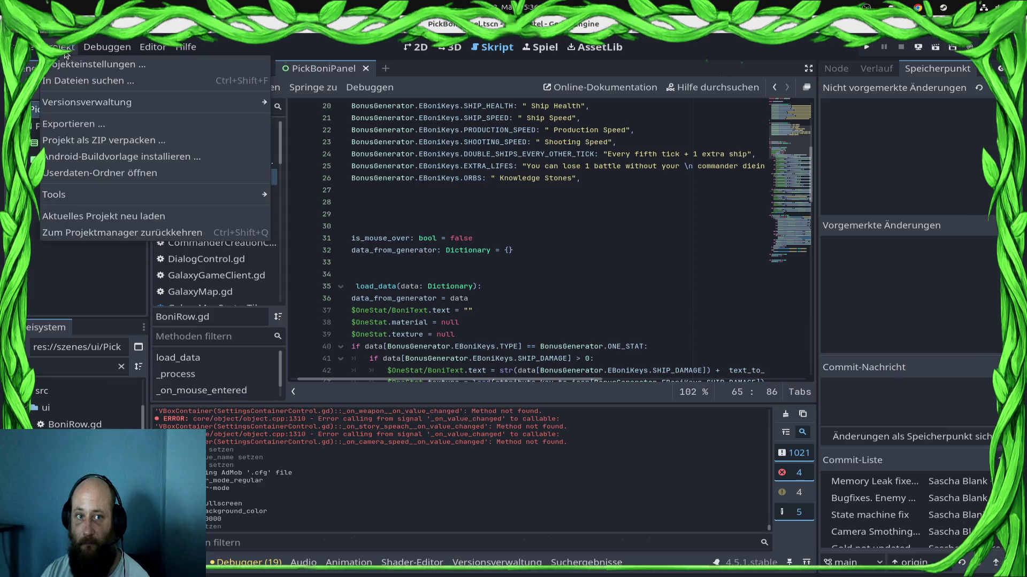
# Re-export the ShipBattleClient Android preset, overwriting GalaxyConquestOnline.aab, and start the gradle build
pyautogui.click(64, 124)
pyautogui.click(567, 481)
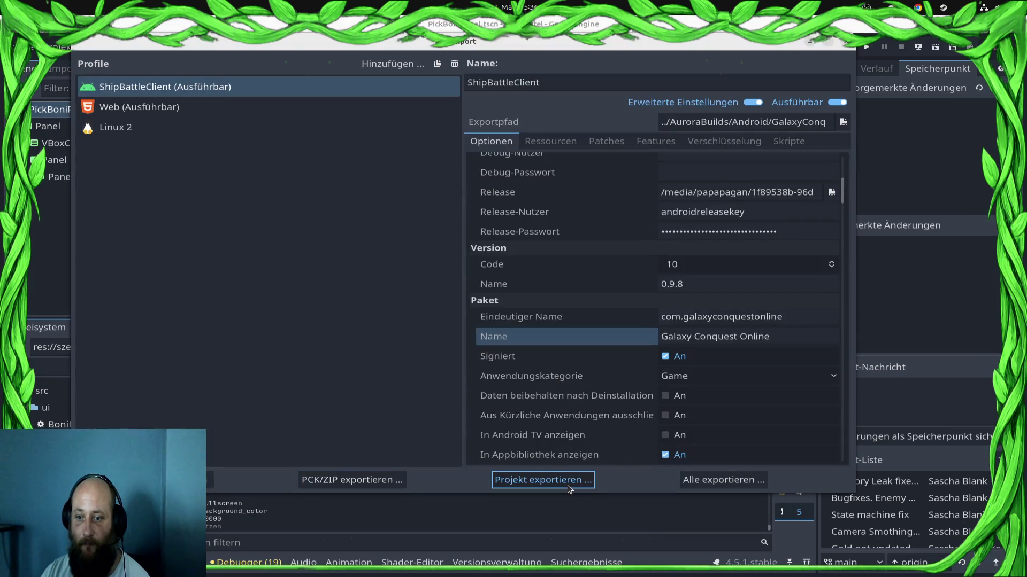
pyautogui.click(355, 197)
pyautogui.doubleClick(354, 196)
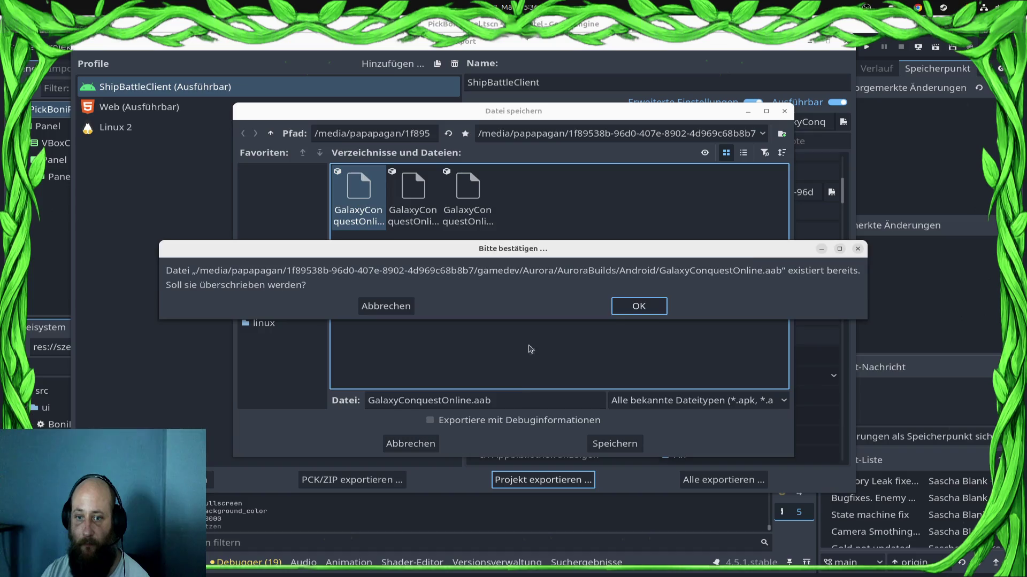
pyautogui.click(651, 311)
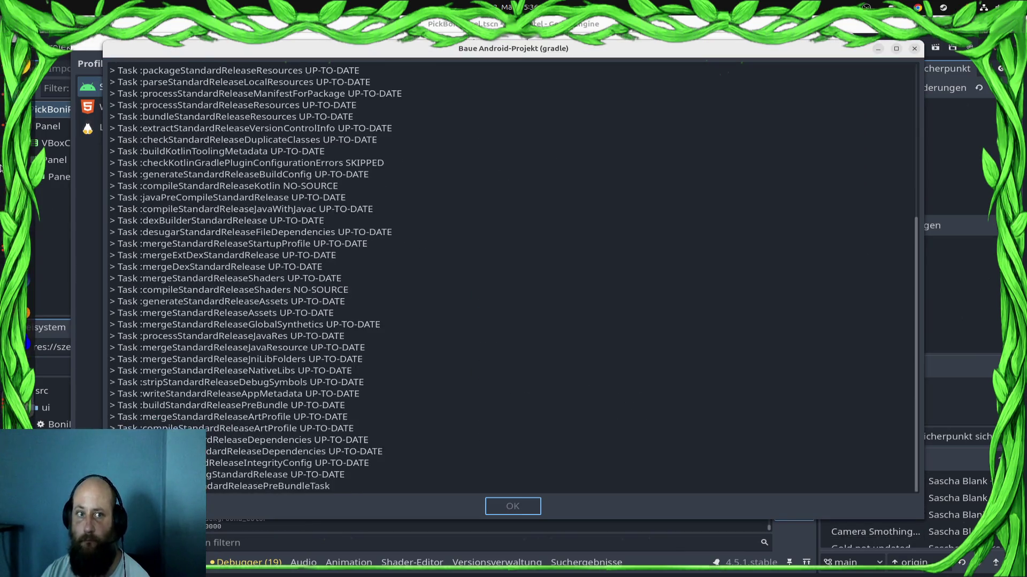
pyautogui.hotkey('alt', 'Tab')
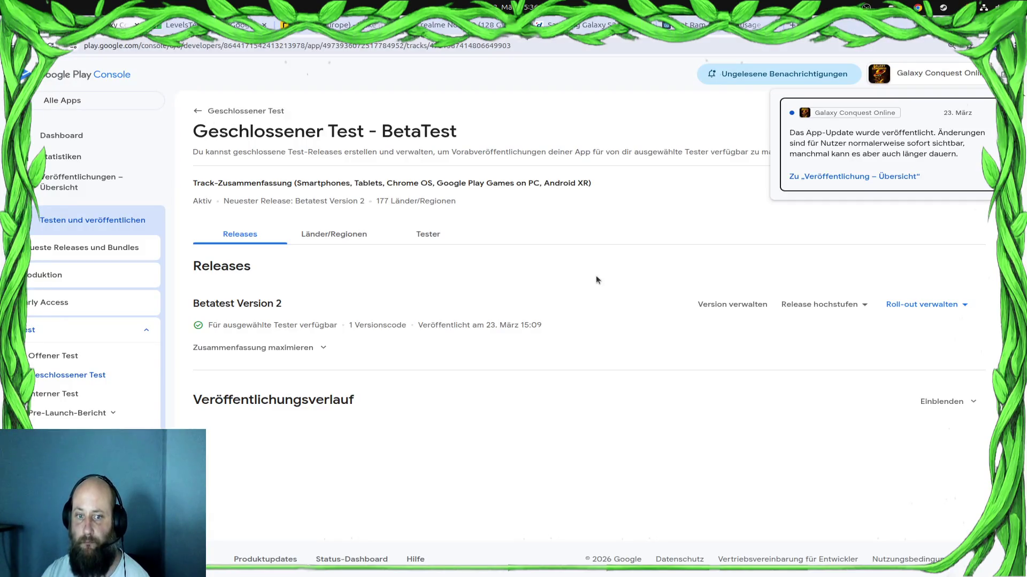
# Dismiss the update notification and create a new release on the BetaTest closed test track
pyautogui.click(831, 296)
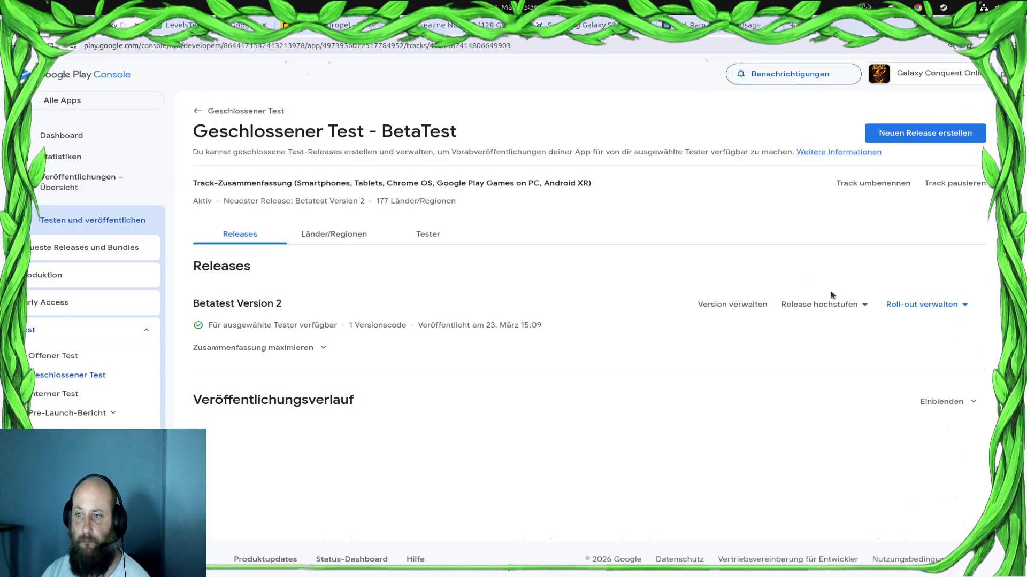
pyautogui.click(897, 134)
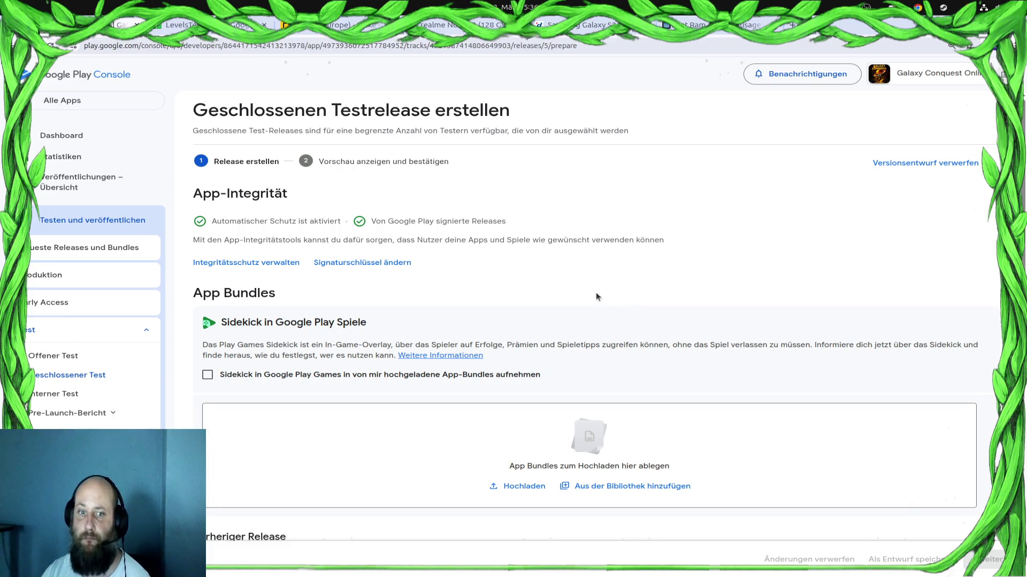
pyautogui.hotkey('alt', 'Tab')
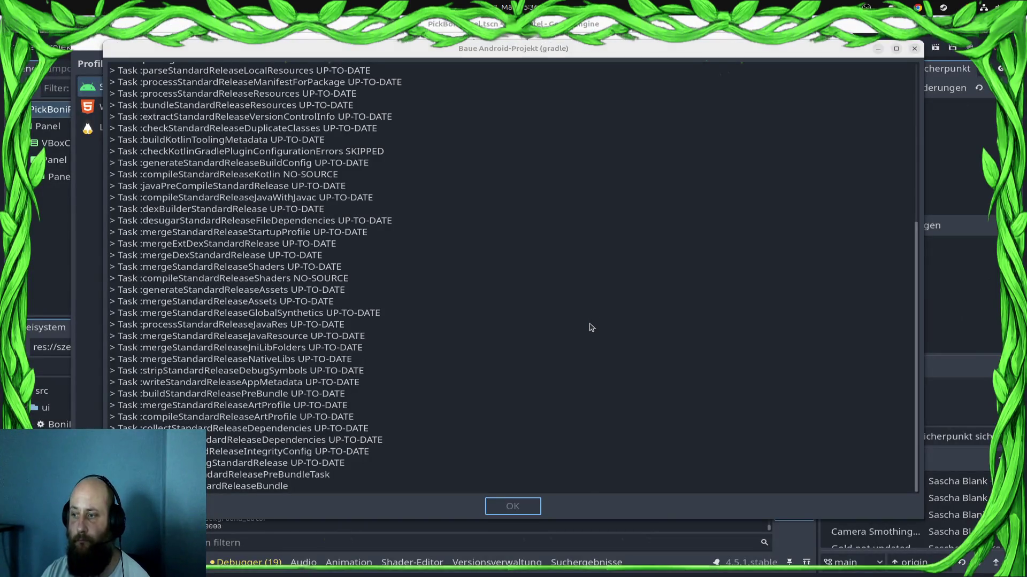
# After the gradle build completes, dismiss the Projektexport warnings and close the Export dialog
pyautogui.hotkey('alt', 'Tab')
pyautogui.scroll(-8, 591, 327)
pyautogui.scroll(8, 590, 326)
pyautogui.hotkey('alt', 'Tab')
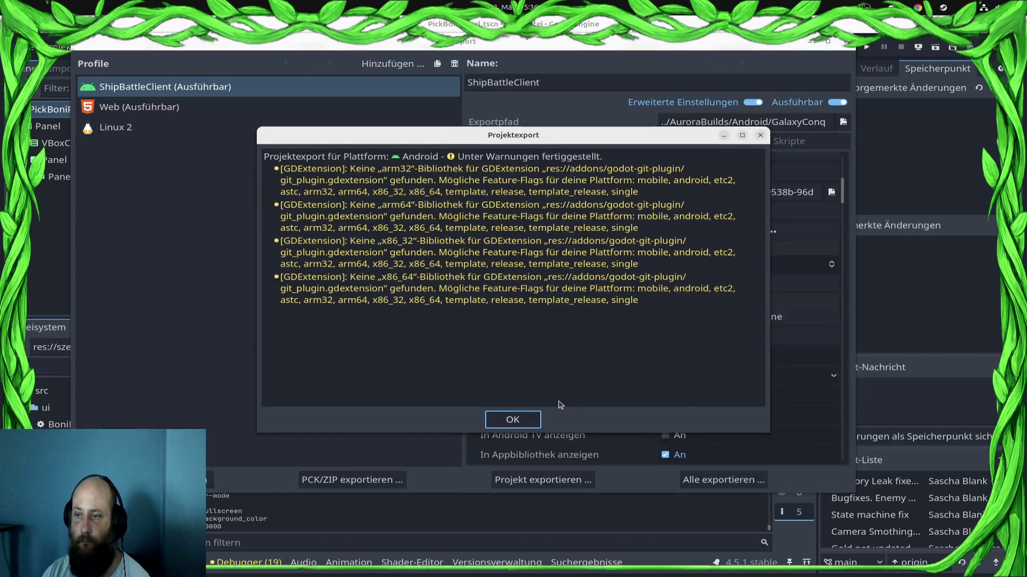
pyautogui.click(535, 418)
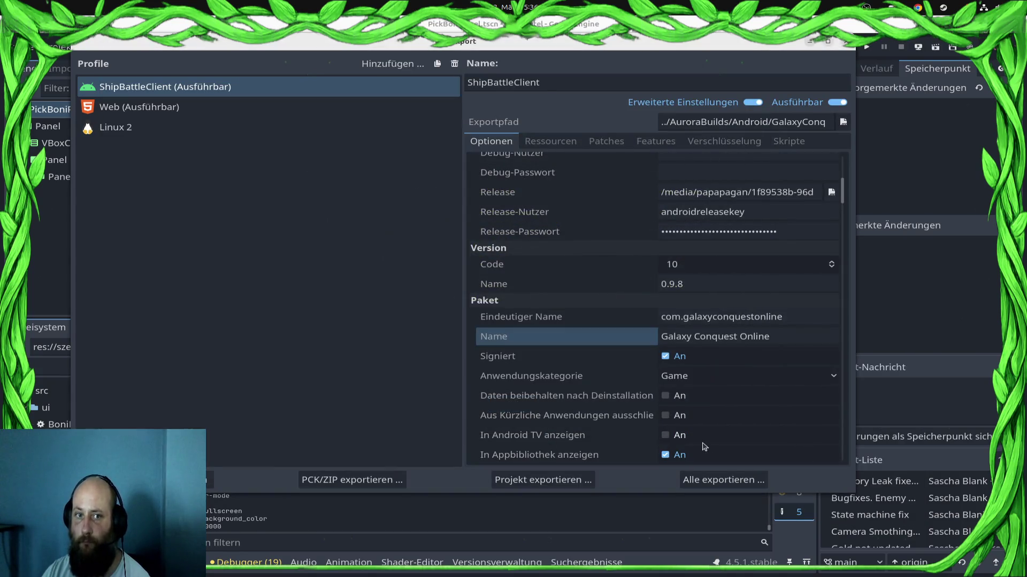
pyautogui.click(844, 43)
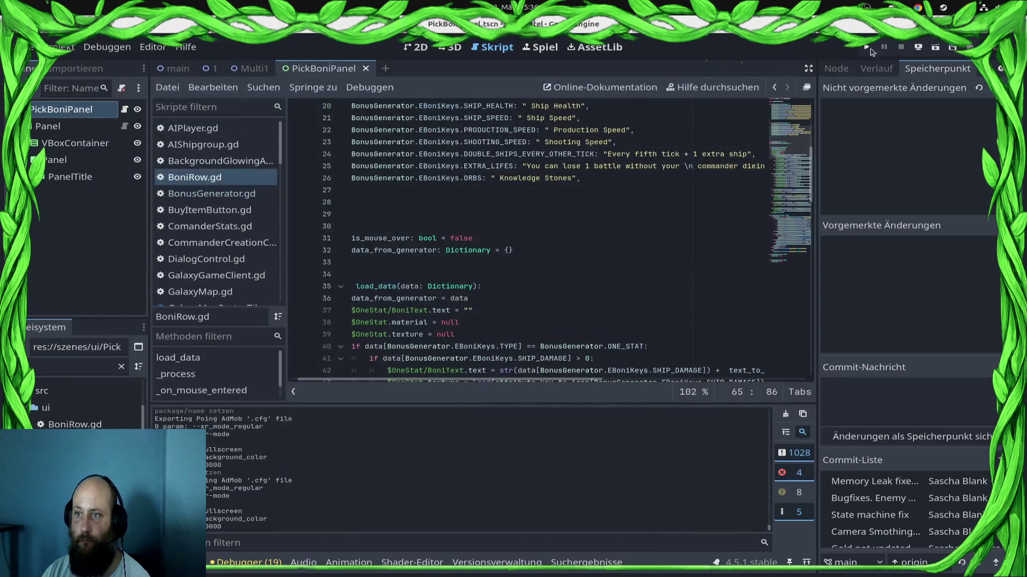
pyautogui.hotkey('alt', 'Tab')
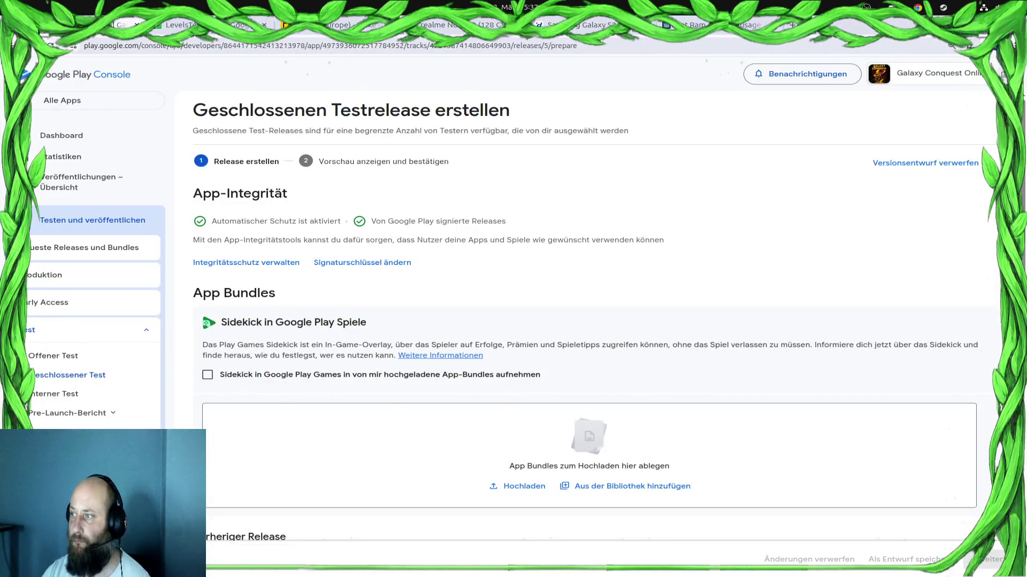
# Drop GalaxyConquestOnline.aab into the App Bundles area, then cancel the running upload
pyautogui.moveTo(715, 362)
pyautogui.mouseDown()
pyautogui.moveTo(640, 443)
pyautogui.moveTo(651, 431)
pyautogui.mouseUp()
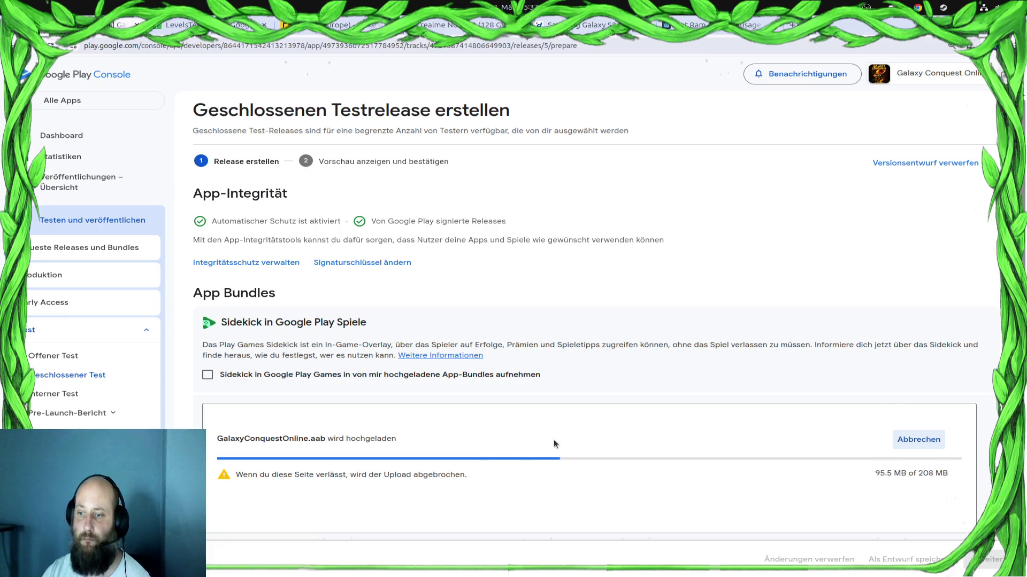
pyautogui.click(918, 440)
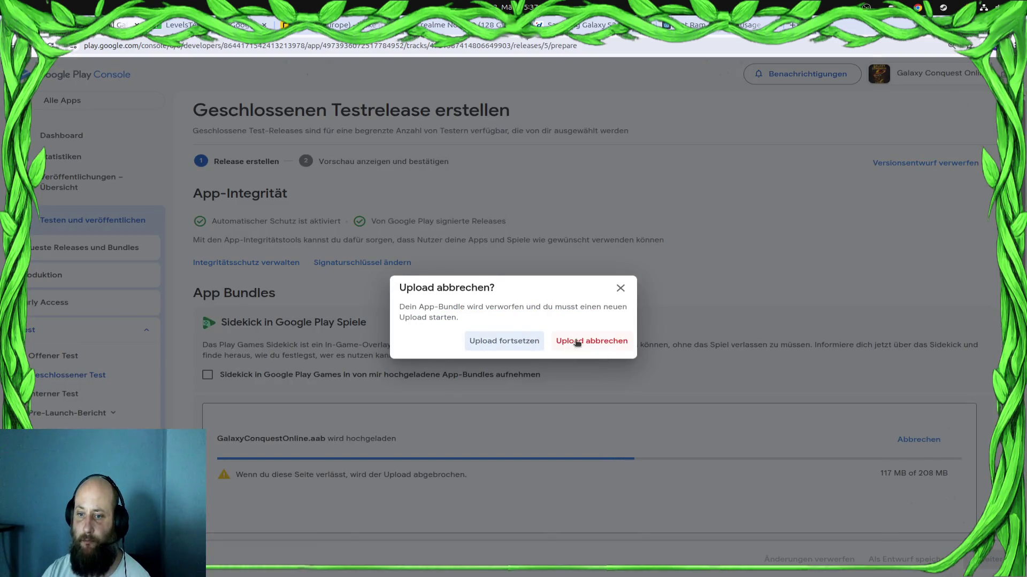
pyautogui.click(577, 342)
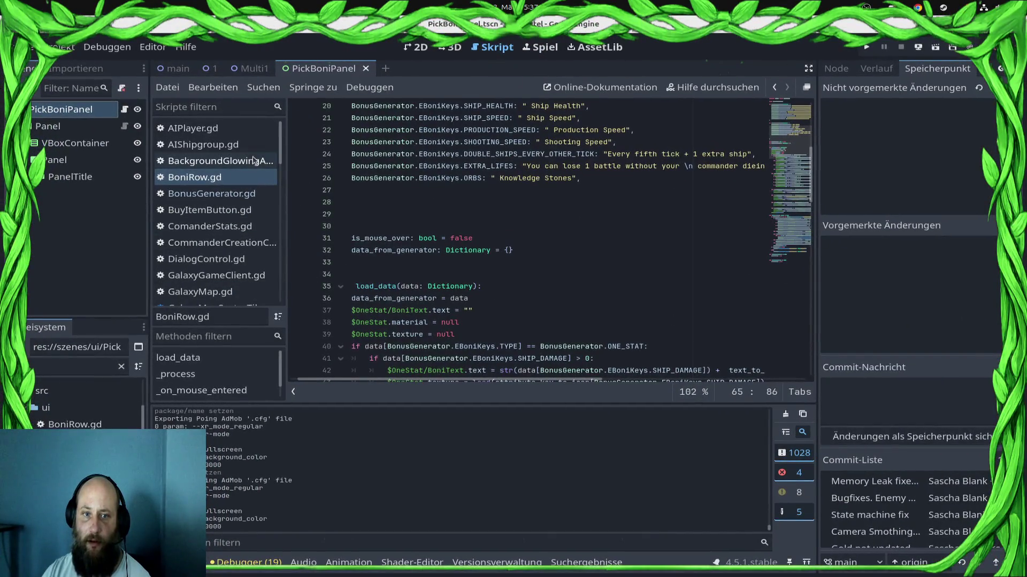
# Open LevelContainer.gd and scroll down to the _process function
pyautogui.scroll(-5, 235, 171)
pyautogui.click(229, 184)
pyautogui.scroll(-3, 529, 263)
pyautogui.scroll(10, 529, 264)
pyautogui.scroll(-20, 529, 263)
pyautogui.scroll(-11, 528, 265)
pyautogui.scroll(4, 529, 265)
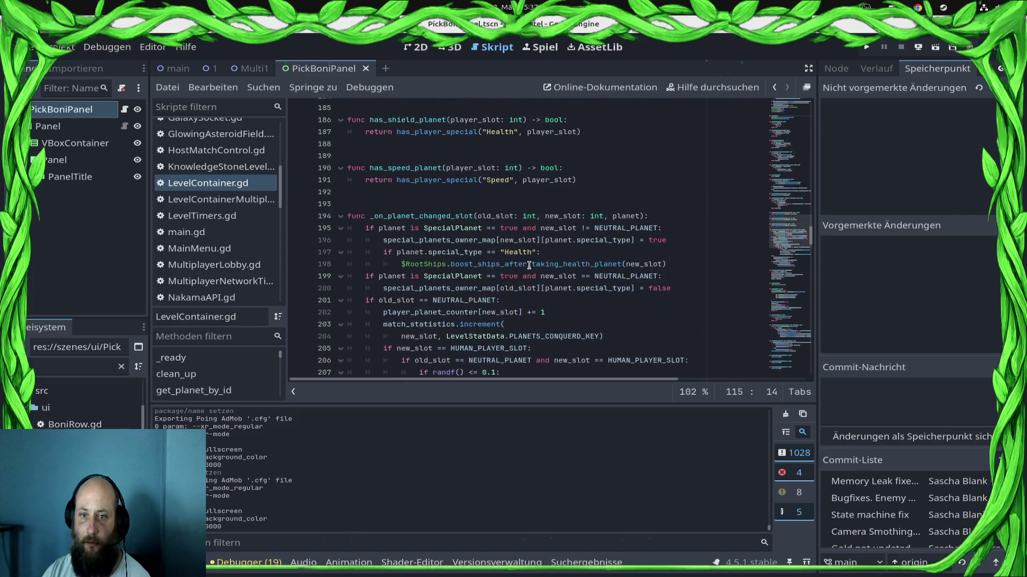
pyautogui.scroll(-15, 529, 265)
pyautogui.scroll(-11, 529, 265)
pyautogui.scroll(-12, 529, 264)
pyautogui.scroll(-8, 528, 265)
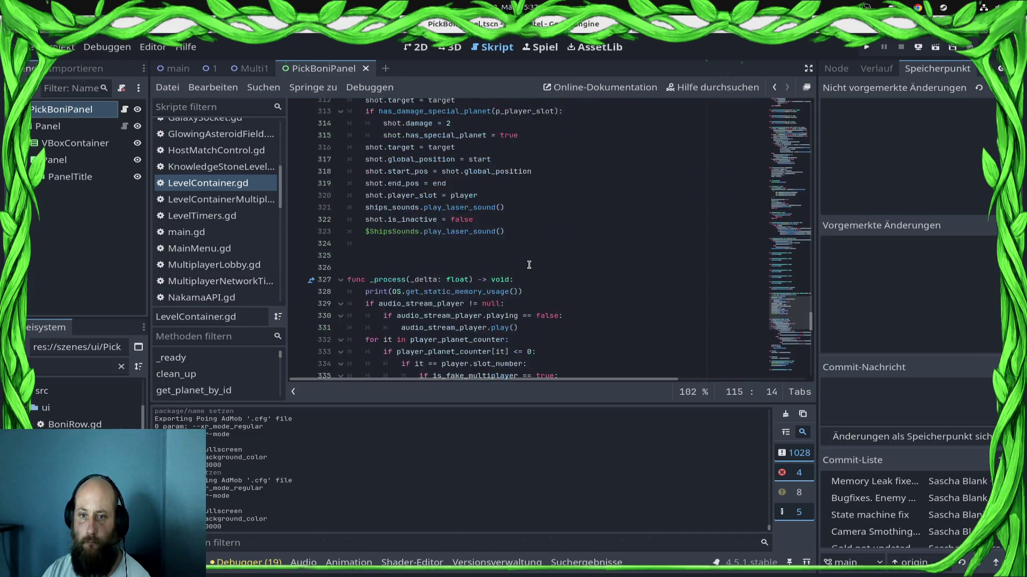
# Comment out the print(OS.get_static_memory_usage()) line at 328 with # and save
pyautogui.press('Down')
pyautogui.press('Down')
pyautogui.write('#')
pyautogui.hotkey('ctrl', 's')
pyautogui.click(58, 51)
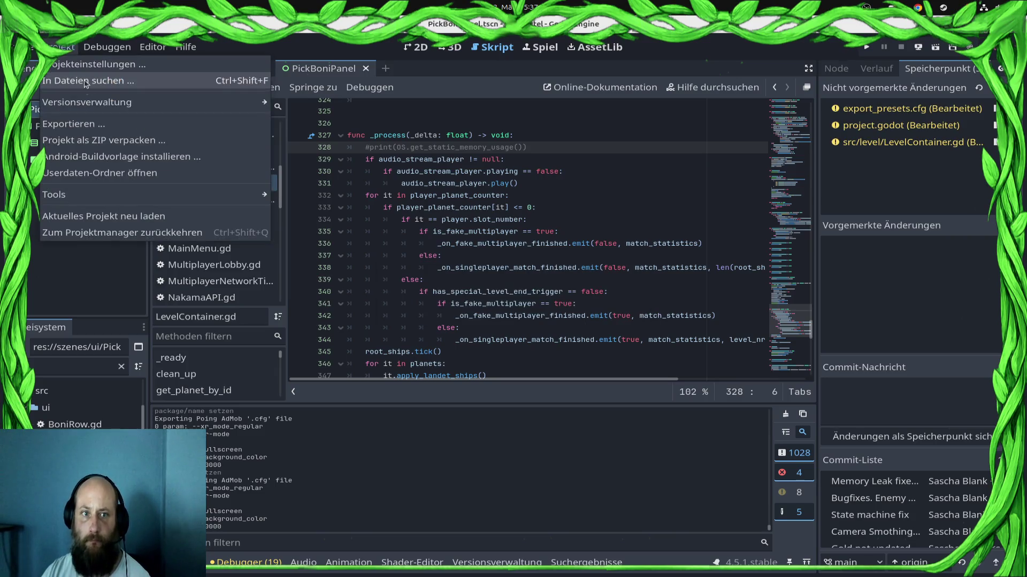
# Export the Android project over GalaxyConquestOnline.aab and dismiss the extension warnings after gradle finishes
pyautogui.click(88, 128)
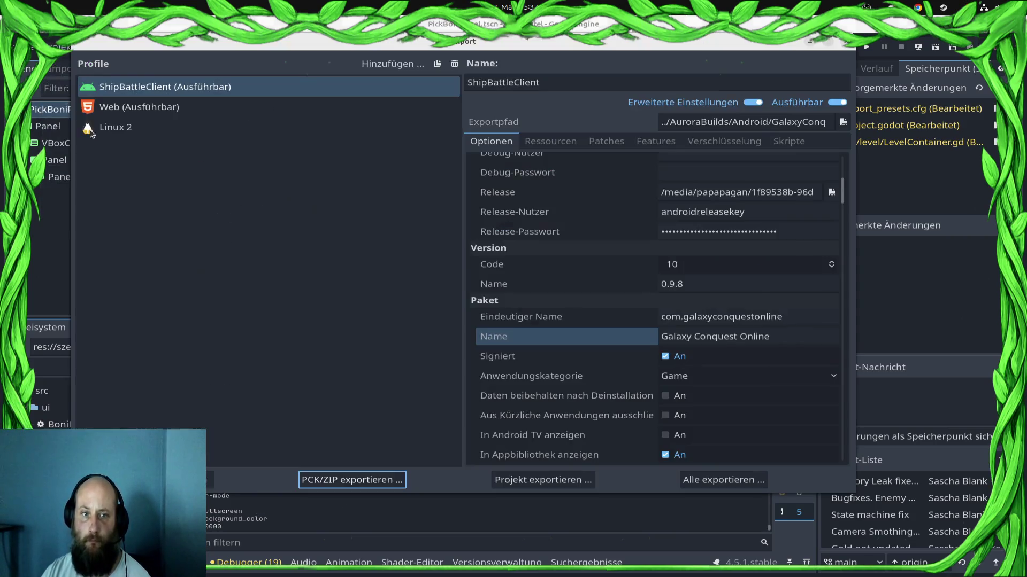
pyautogui.click(566, 480)
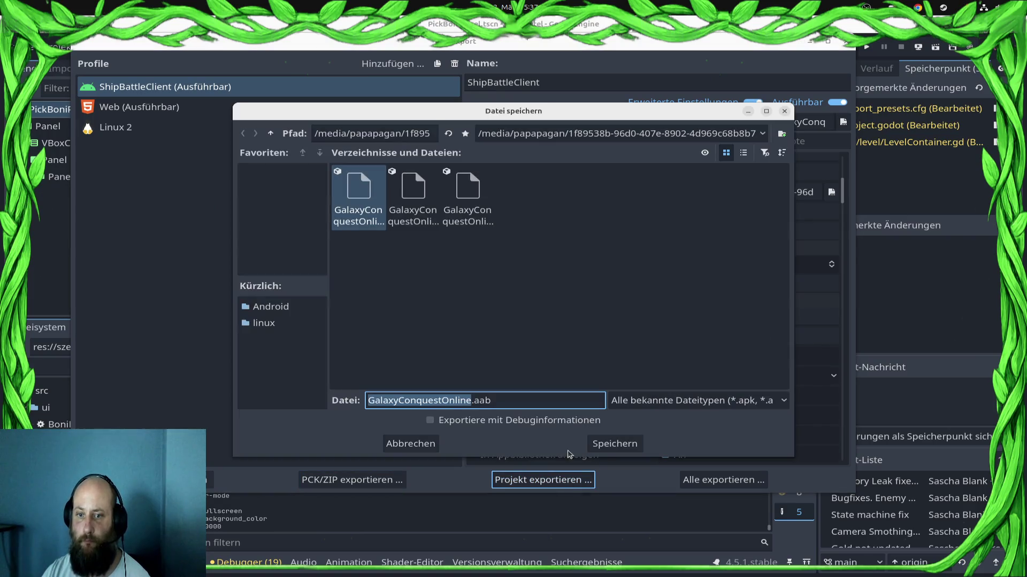
pyautogui.click(622, 444)
pyautogui.click(641, 310)
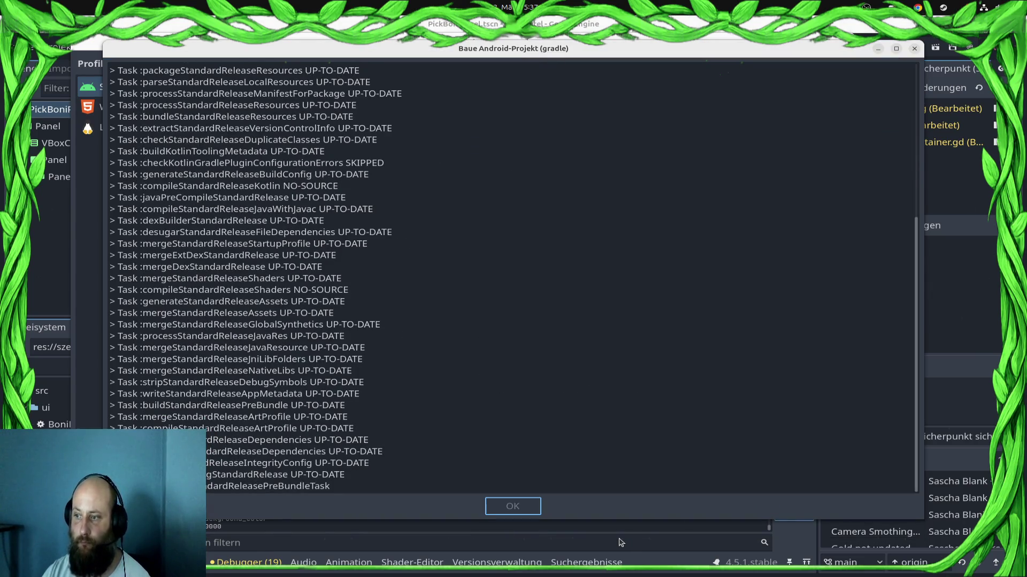
pyautogui.click(967, 266)
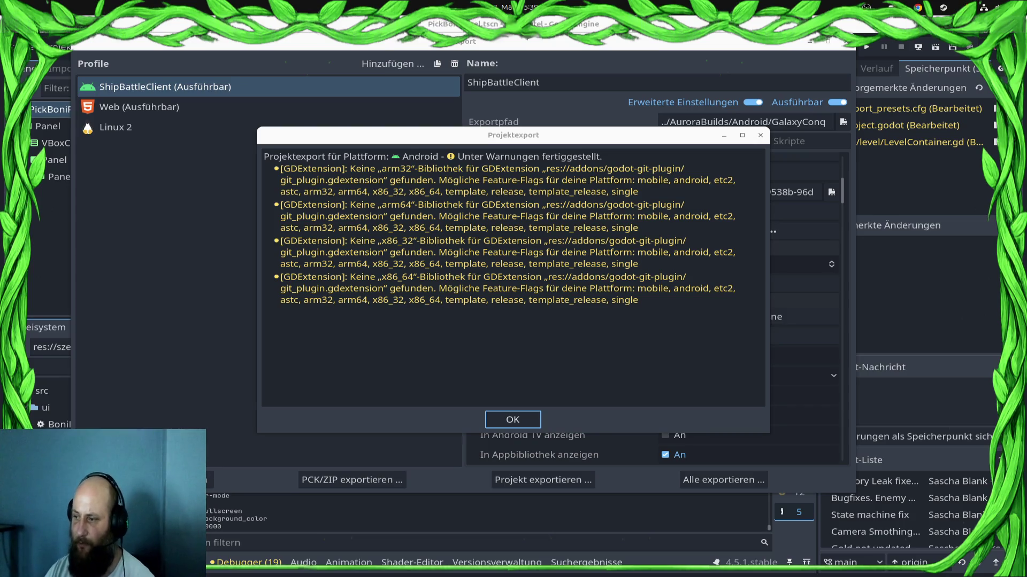
pyautogui.click(517, 424)
pyautogui.click(517, 424)
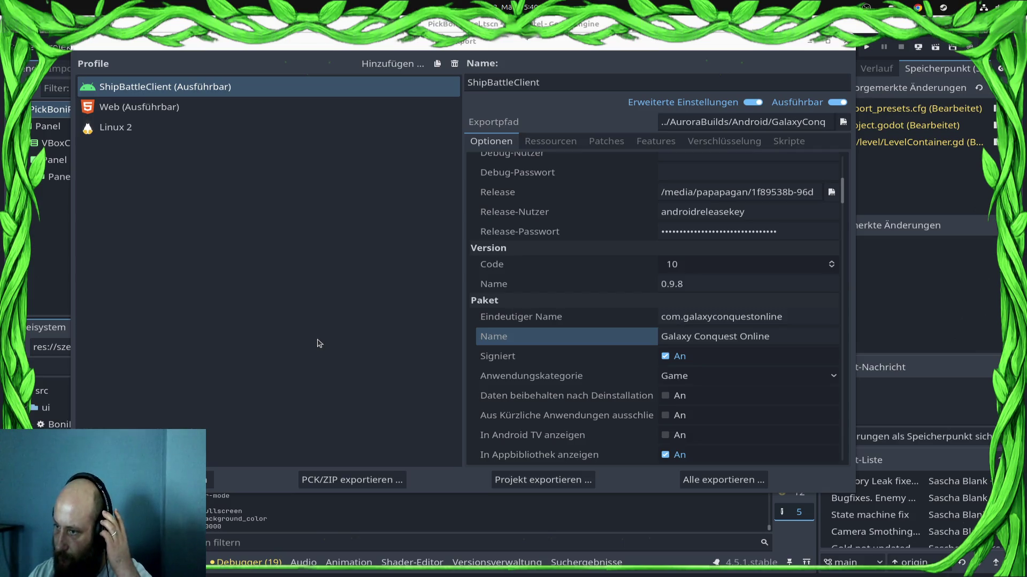
pyautogui.click(532, 480)
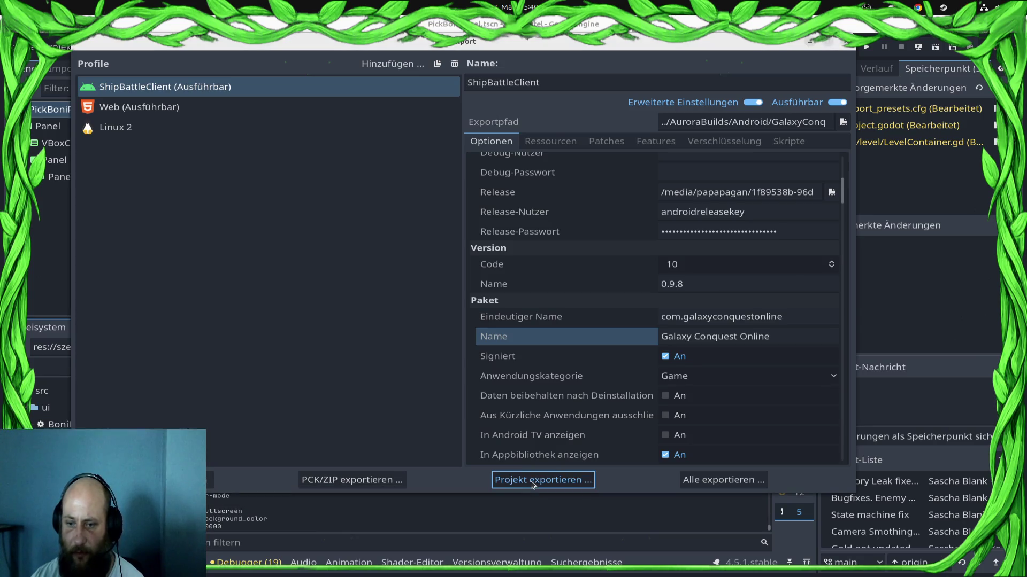
# Export the bundle over GalaxyConquestOnline.aab, dismiss the results, and close the Export dialog
pyautogui.click(614, 444)
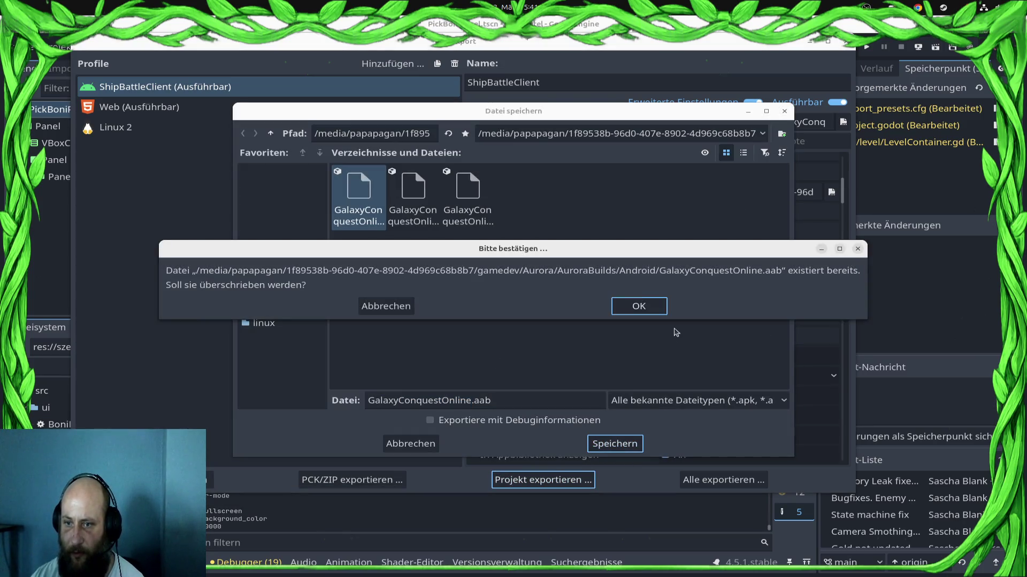
pyautogui.click(646, 304)
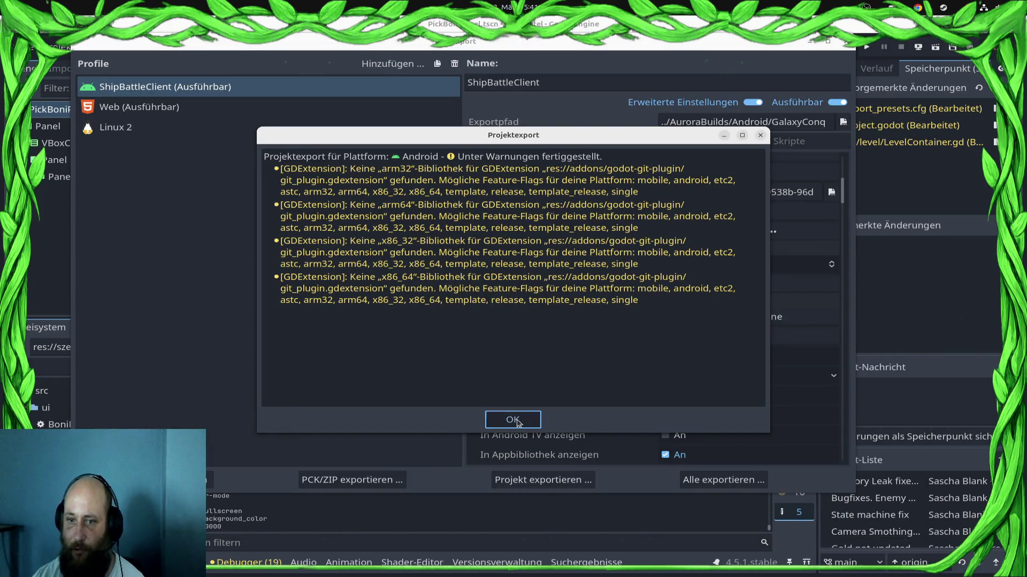
pyautogui.click(513, 419)
pyautogui.click(845, 42)
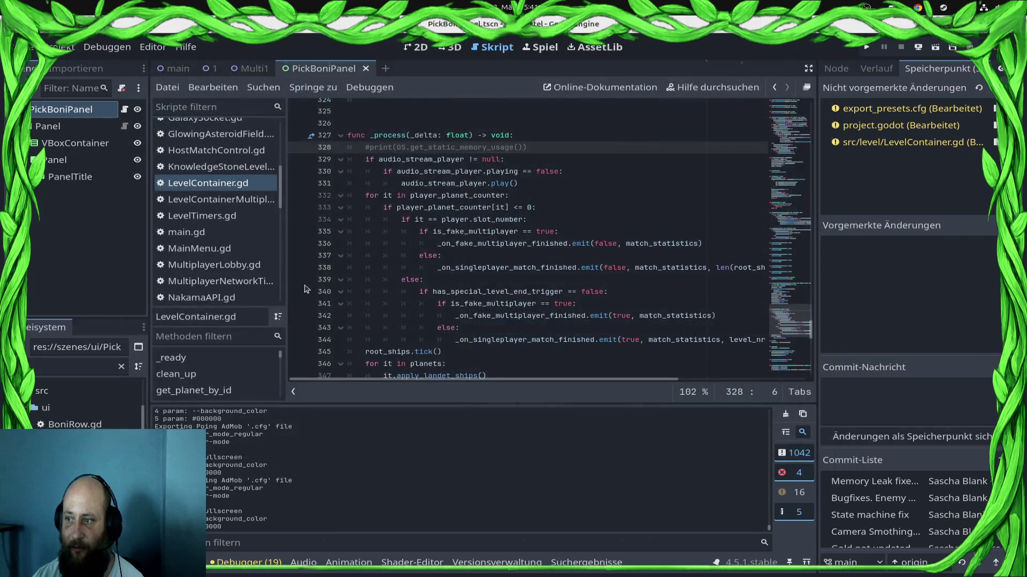
pyautogui.hotkey('alt', 'Tab')
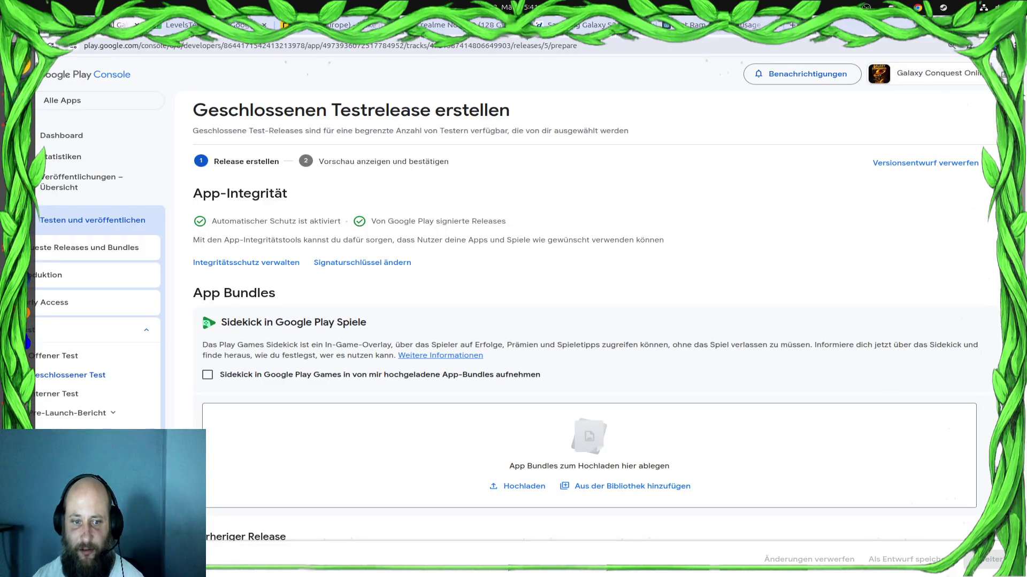
# Upload the new GalaxyConquestOnline.aab (208 MB) to the closed test release, then return to Godot
pyautogui.moveTo(203, 535); pyautogui.dragTo(394, 473)
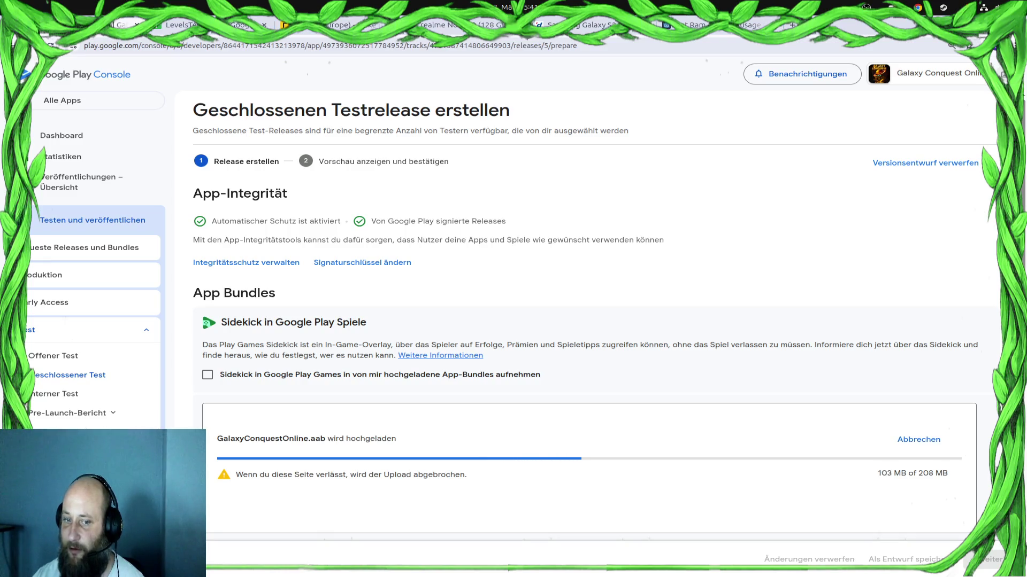
pyautogui.press('super')
pyautogui.click(806, 264)
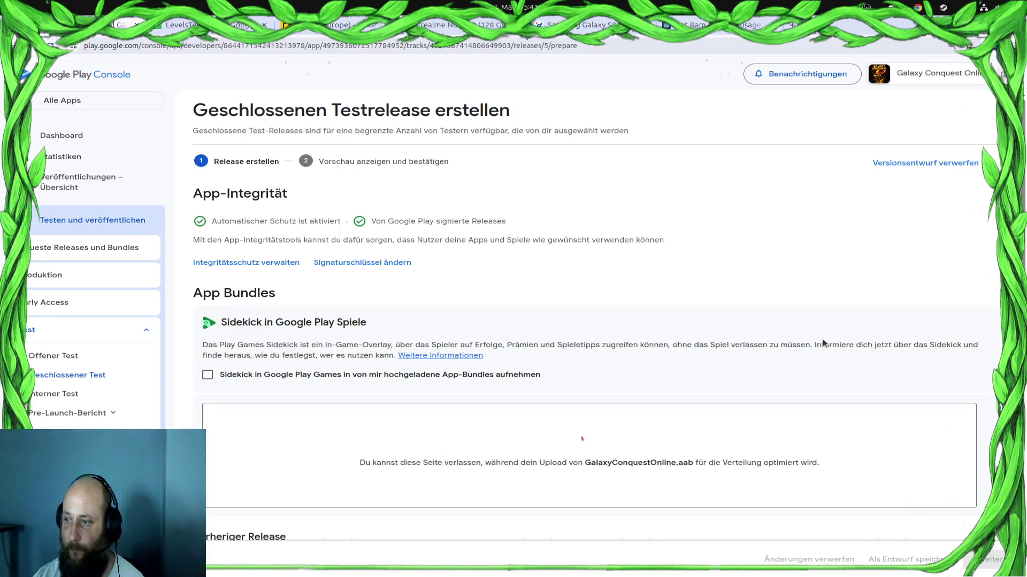
pyautogui.press('super')
pyautogui.click(455, 214)
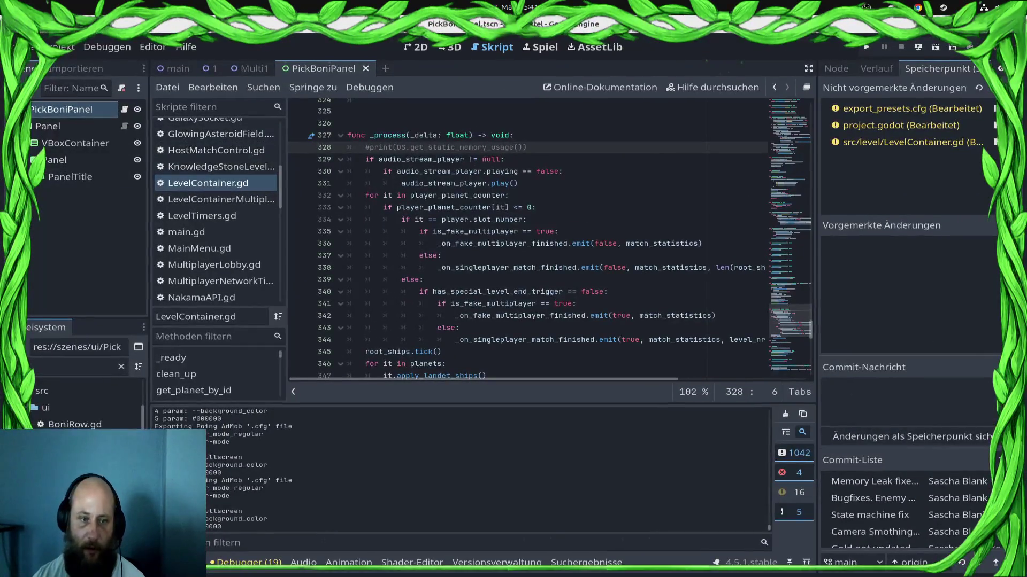
# Move into the level files in the FileSystem dock, briefly checking the upload in the browser
pyautogui.click(105, 372)
pyautogui.moveTo(25, 342)
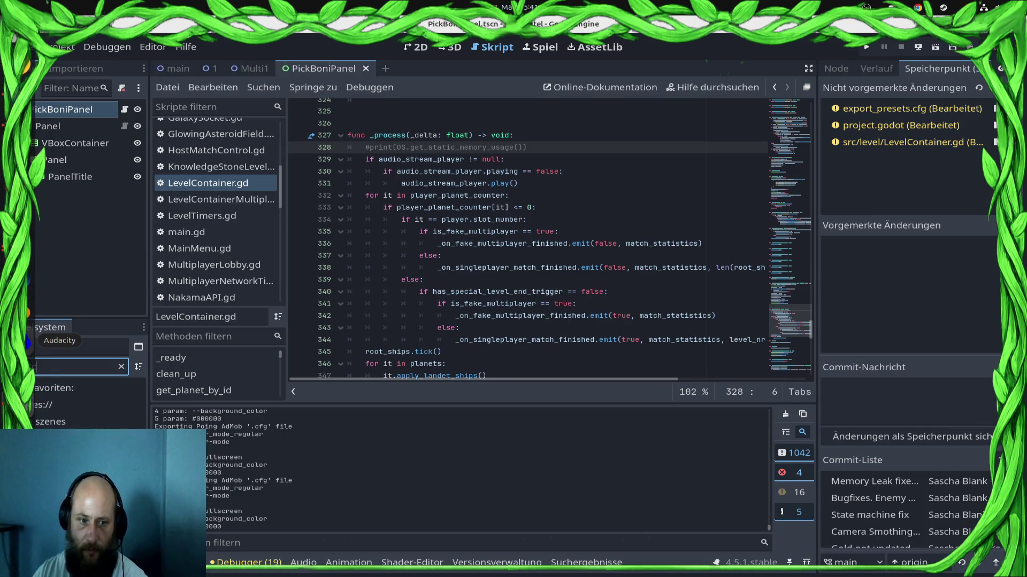
pyautogui.press('Down')
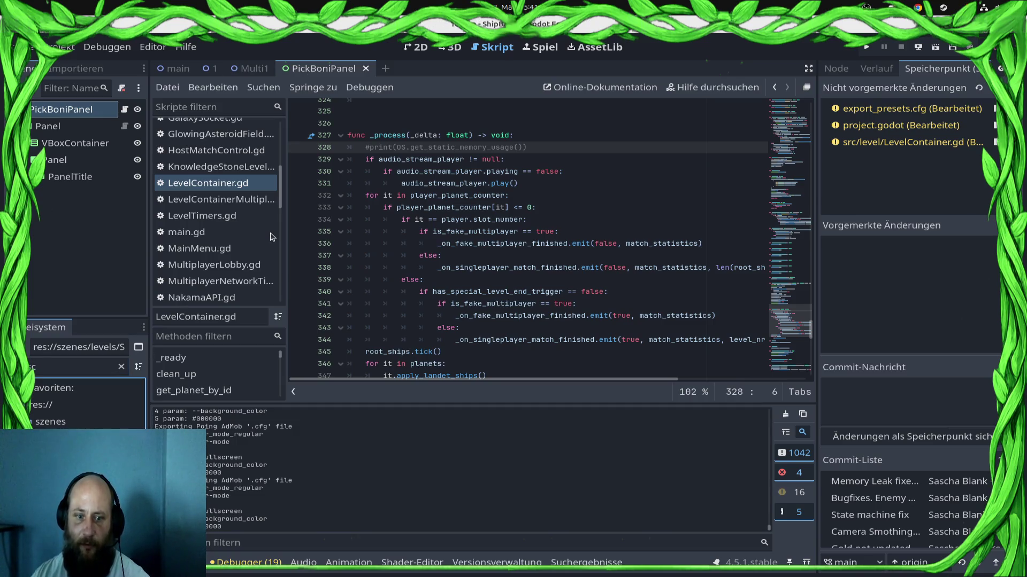
pyautogui.hotkey('alt', 'Tab')
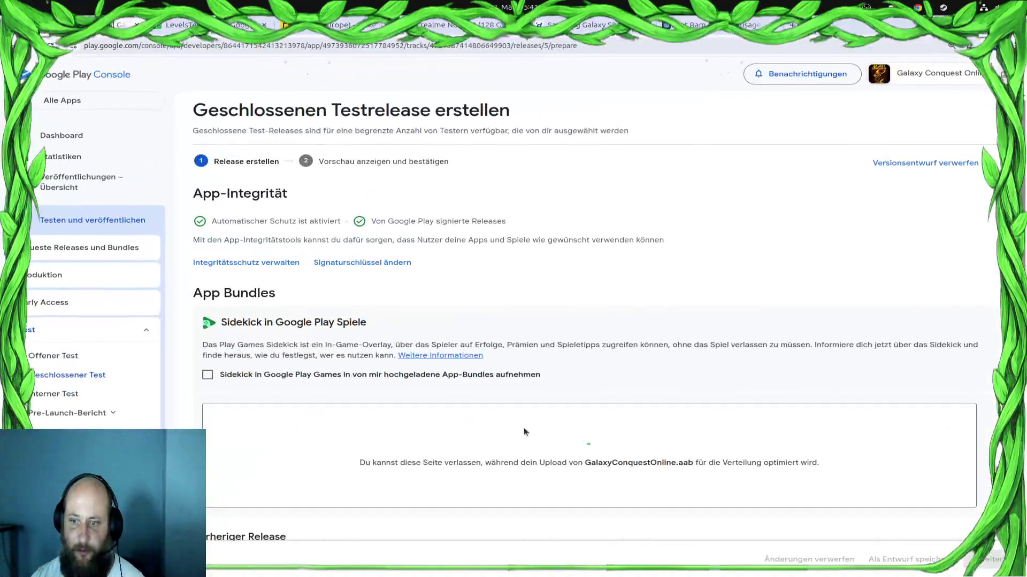
pyautogui.press('super')
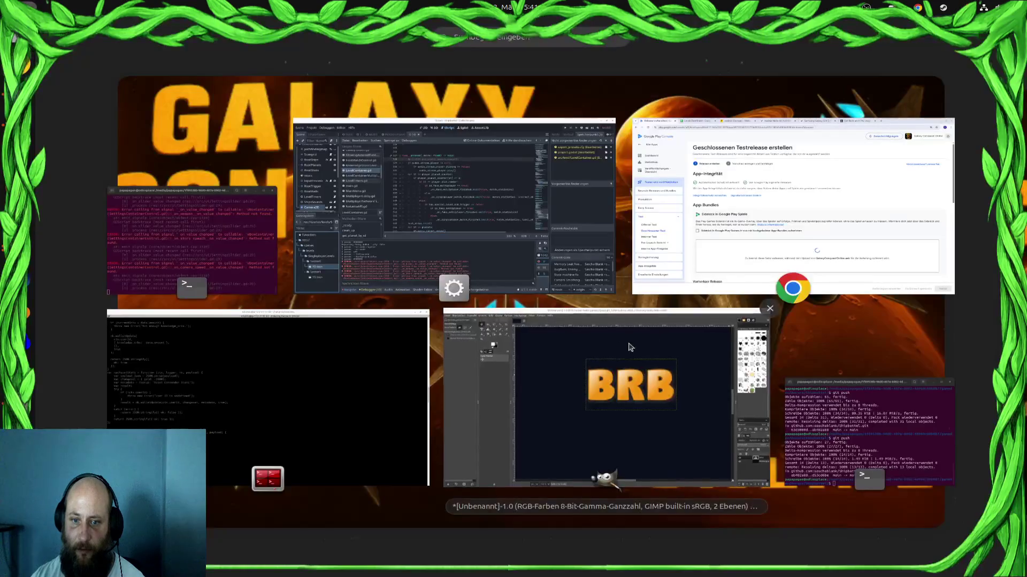
pyautogui.click(428, 213)
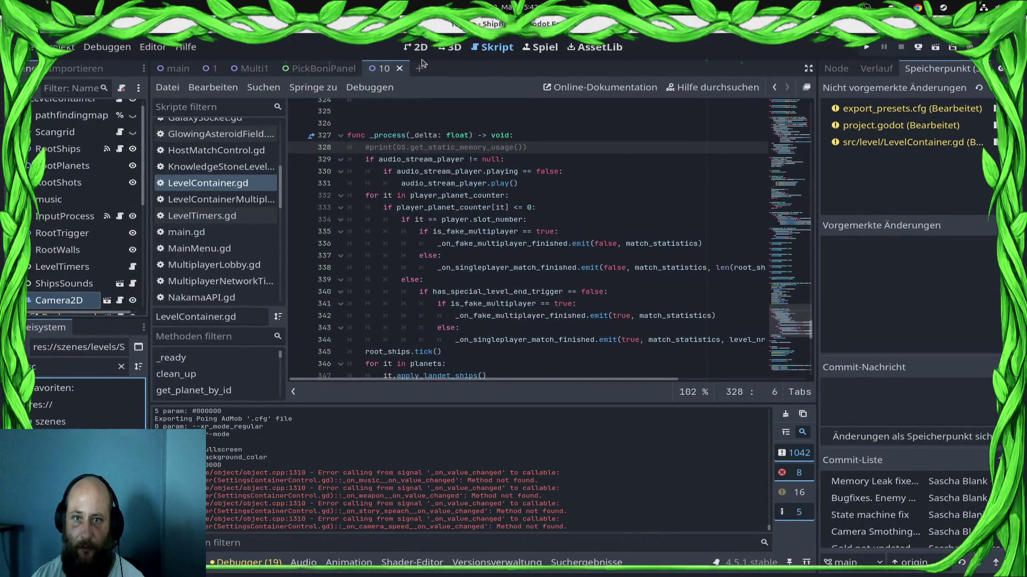
# In scene 10's 2D view, uncheck LevelContainer's Has Special Level End Trigger and save
pyautogui.click(418, 47)
pyautogui.scroll(1, 80, 131)
pyautogui.click(98, 111)
pyautogui.click(827, 69)
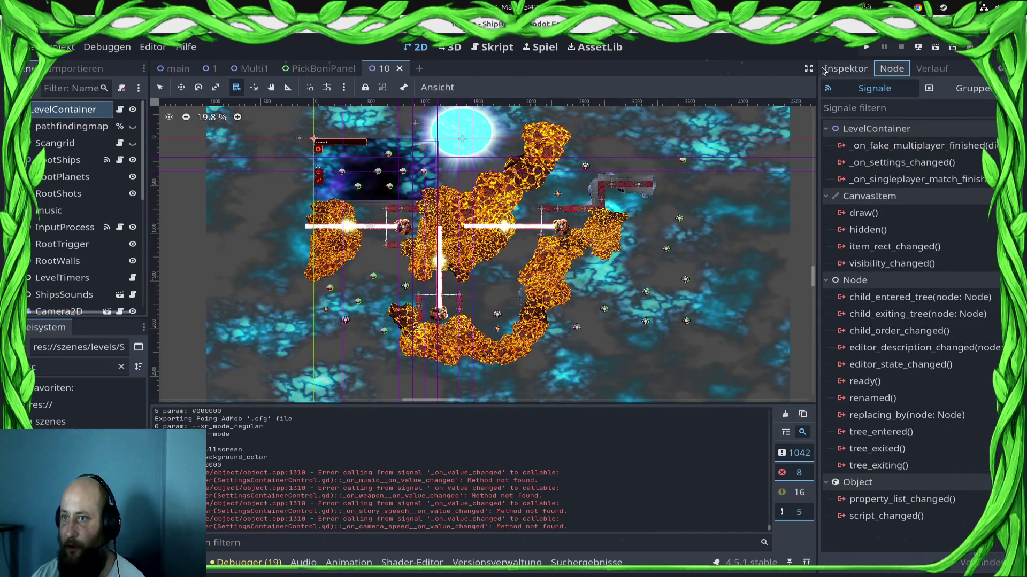
pyautogui.click(827, 69)
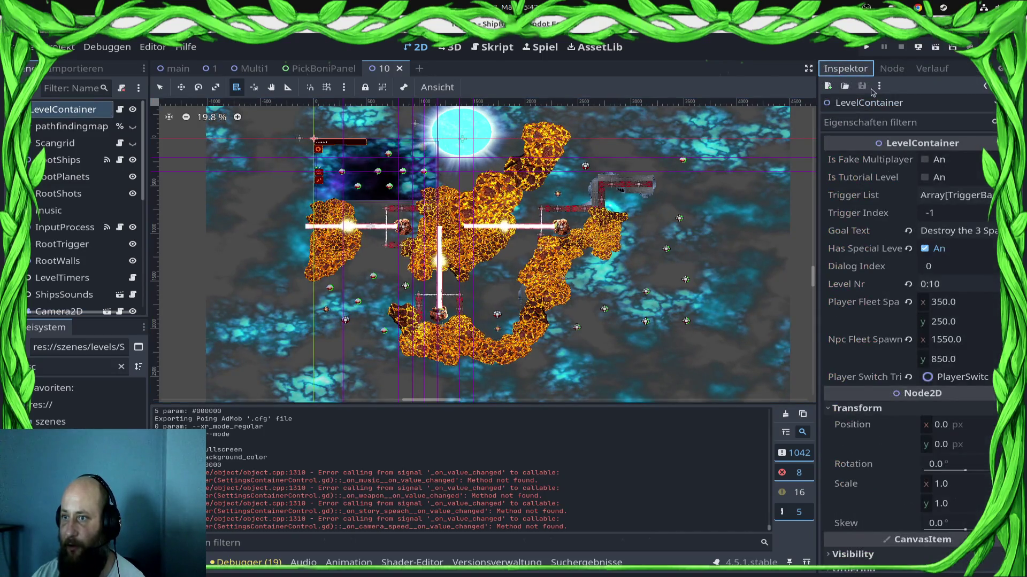
pyautogui.click(925, 250)
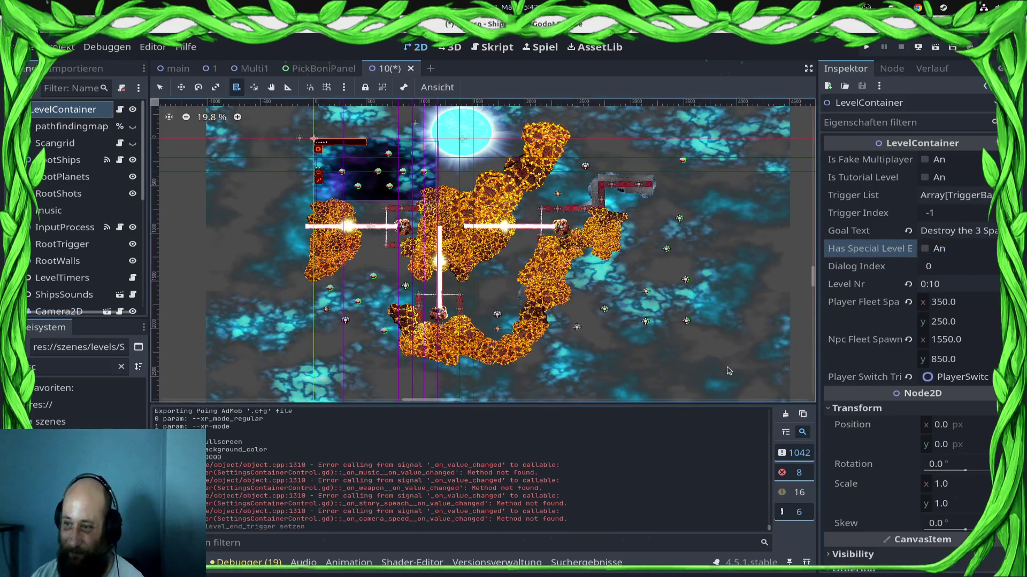
pyautogui.hotkey('ctrl', 's')
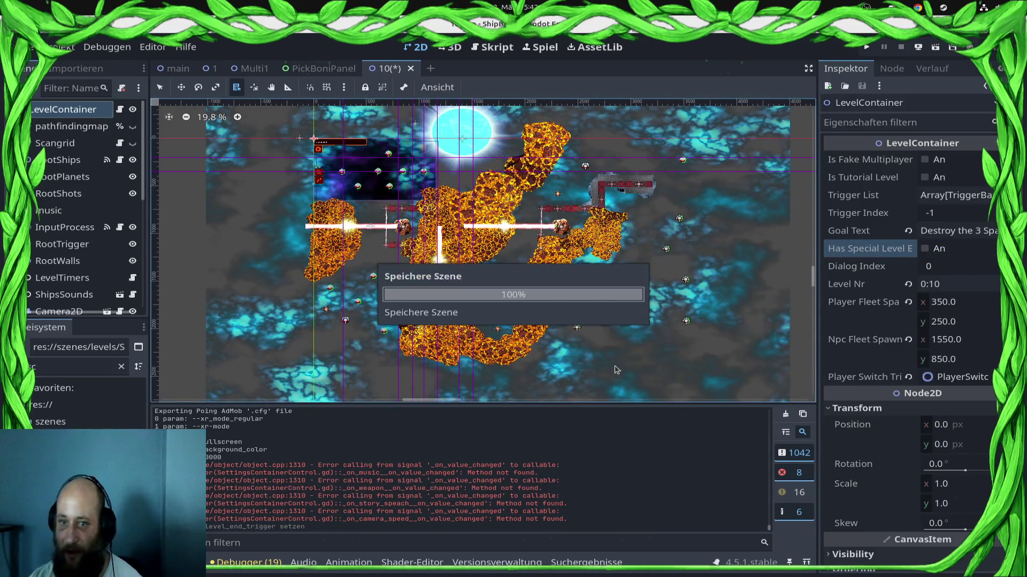
pyautogui.click(59, 47)
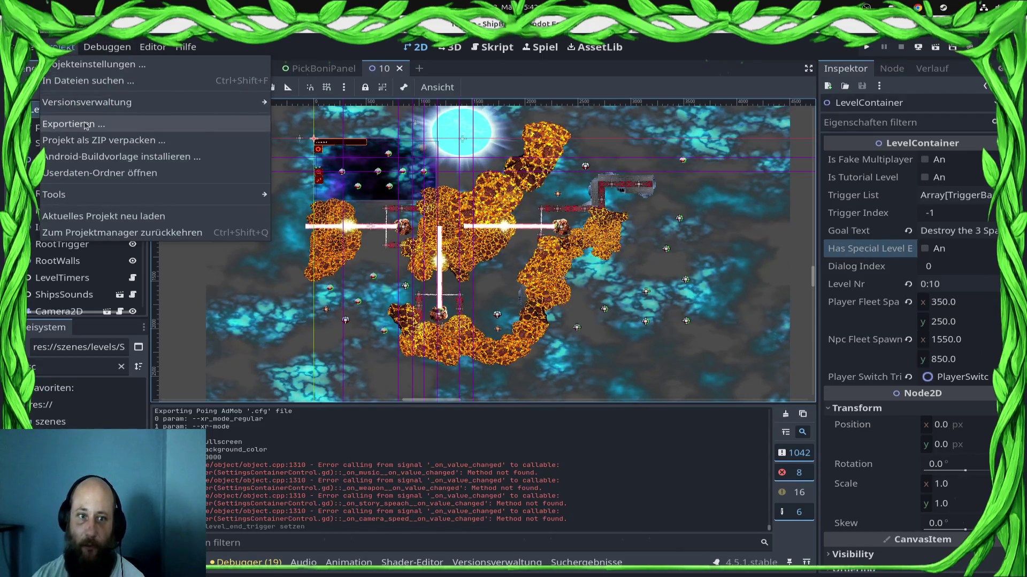
# Raise the Android export preset's version code from 10 to 11
pyautogui.click(73, 124)
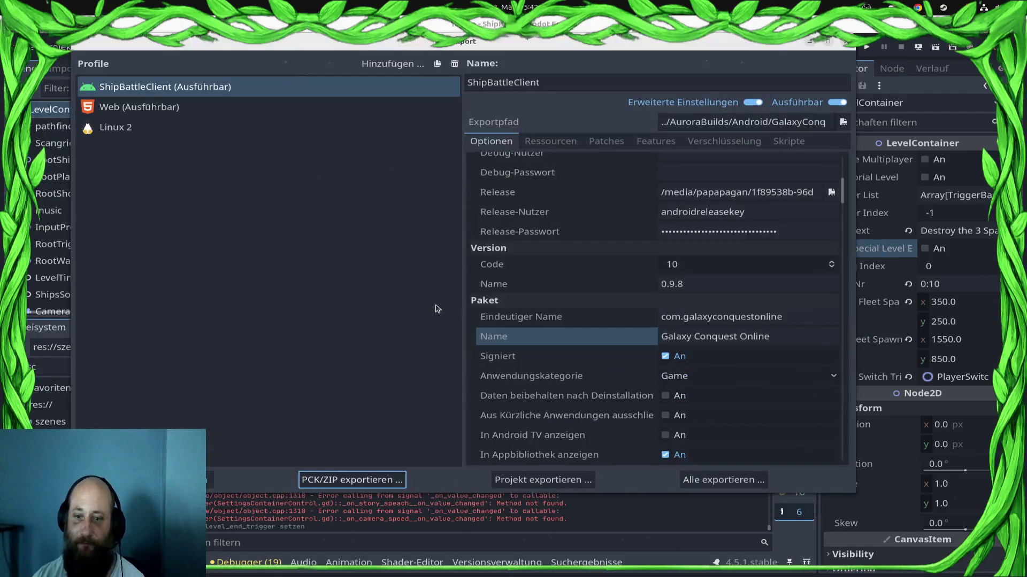
pyautogui.click(703, 266)
pyautogui.write('11')
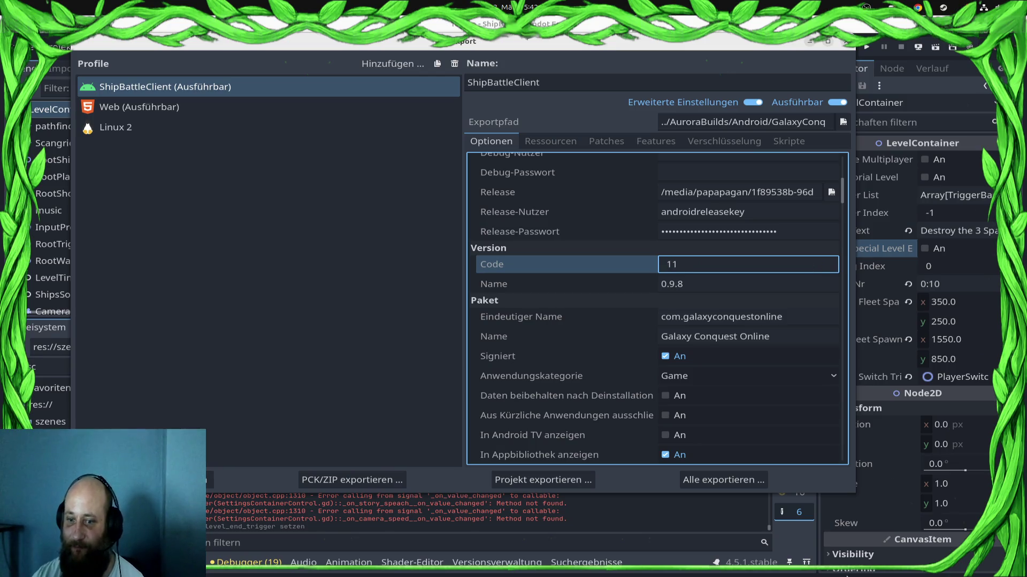
# Export the release bundle, overwriting the existing GalaxyConquestOnline.aab
pyautogui.click(512, 484)
pyautogui.click(616, 444)
pyautogui.click(656, 314)
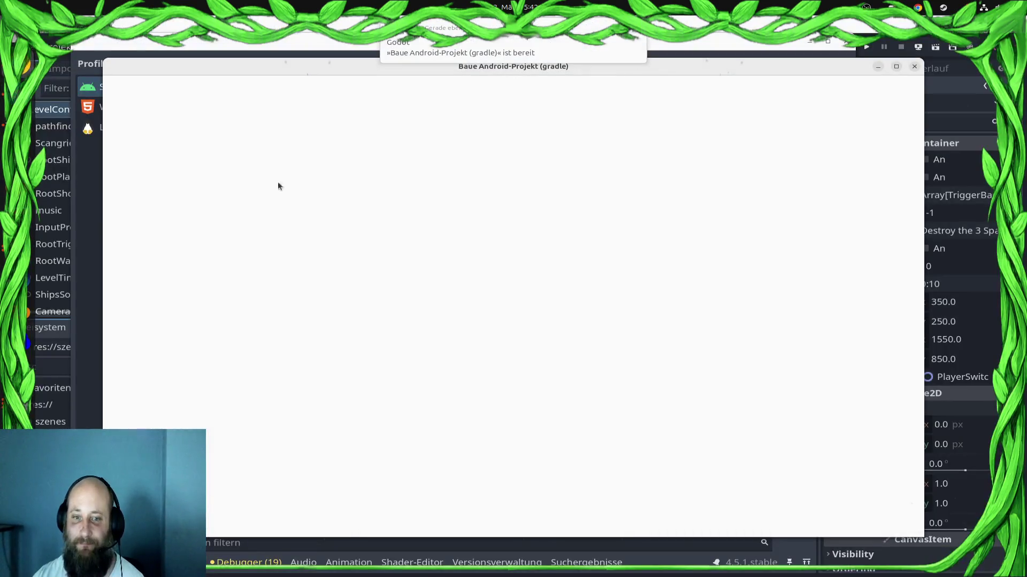
pyautogui.moveTo(262, 65); pyautogui.dragTo(261, 46)
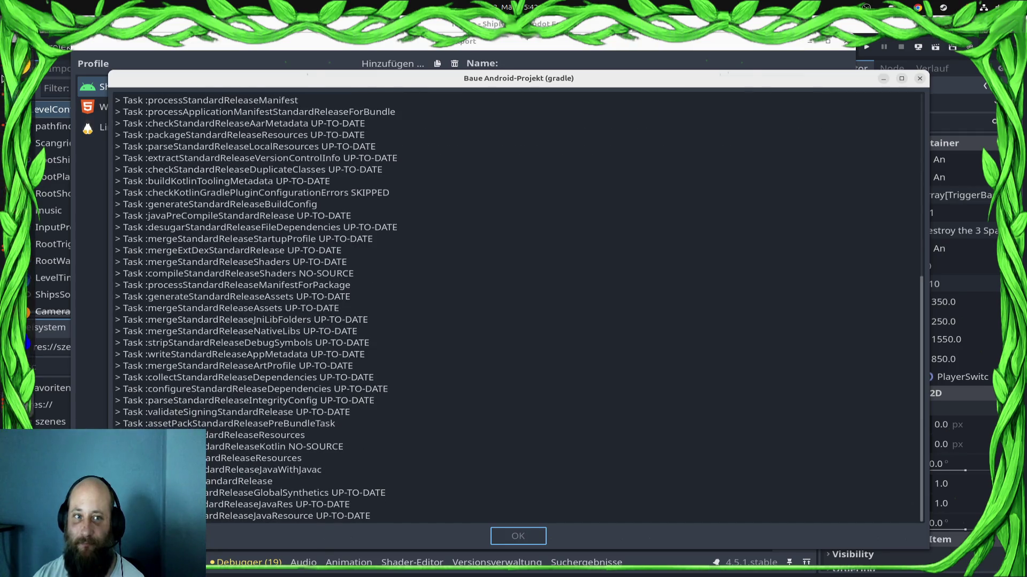
pyautogui.hotkey('alt', 'Tab')
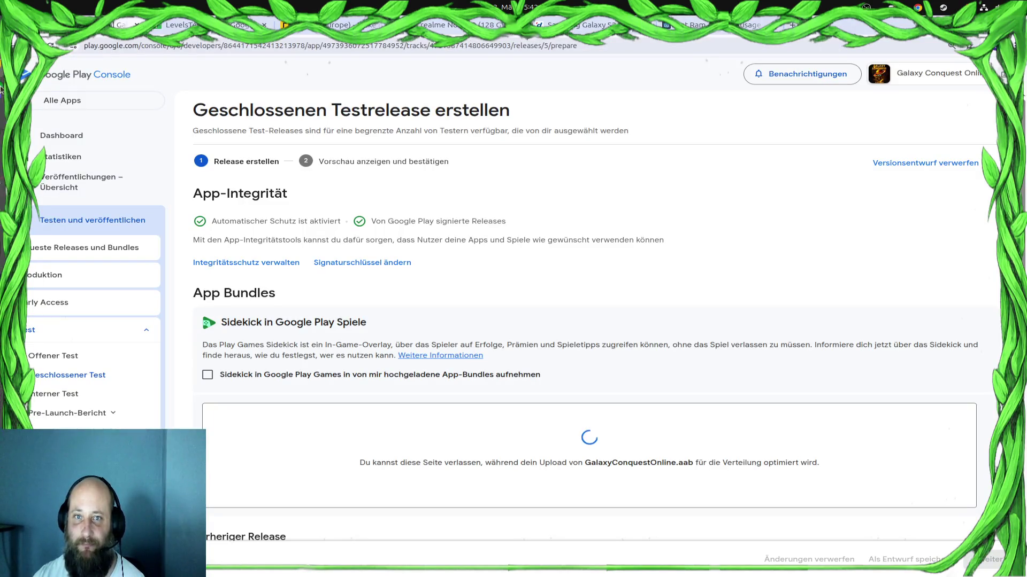
# Bring the Play Console release page back and look over the uploaded bundle list
pyautogui.moveTo(2, 88)
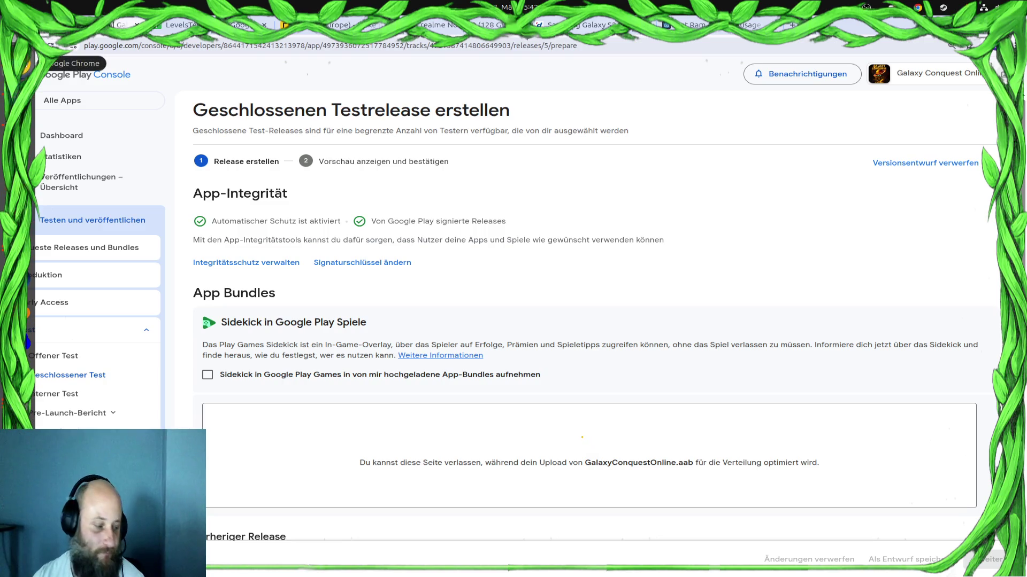
pyautogui.click(21, 64)
pyautogui.click(513, 289)
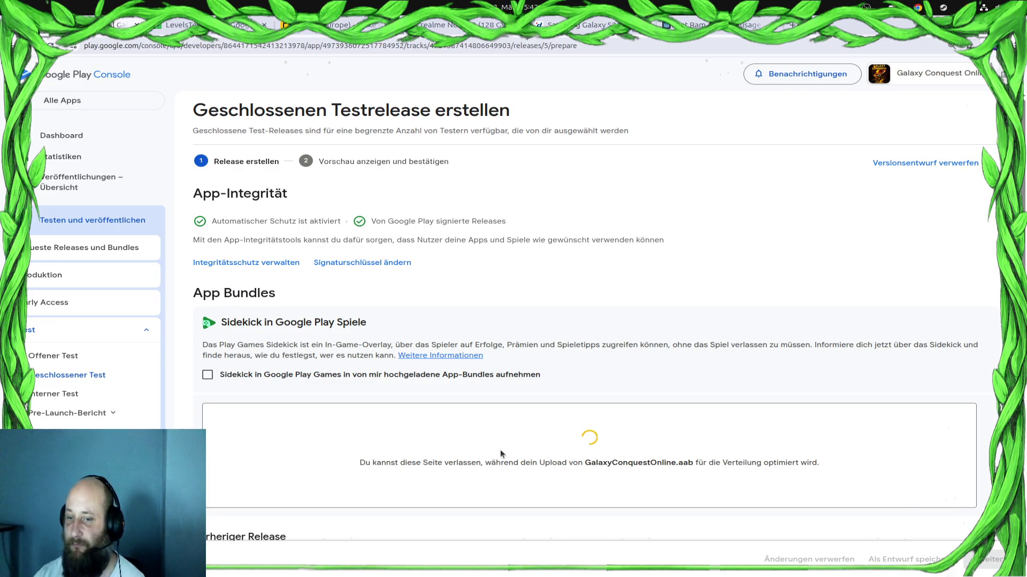
pyautogui.scroll(-3, 551, 422)
pyautogui.scroll(2, 551, 421)
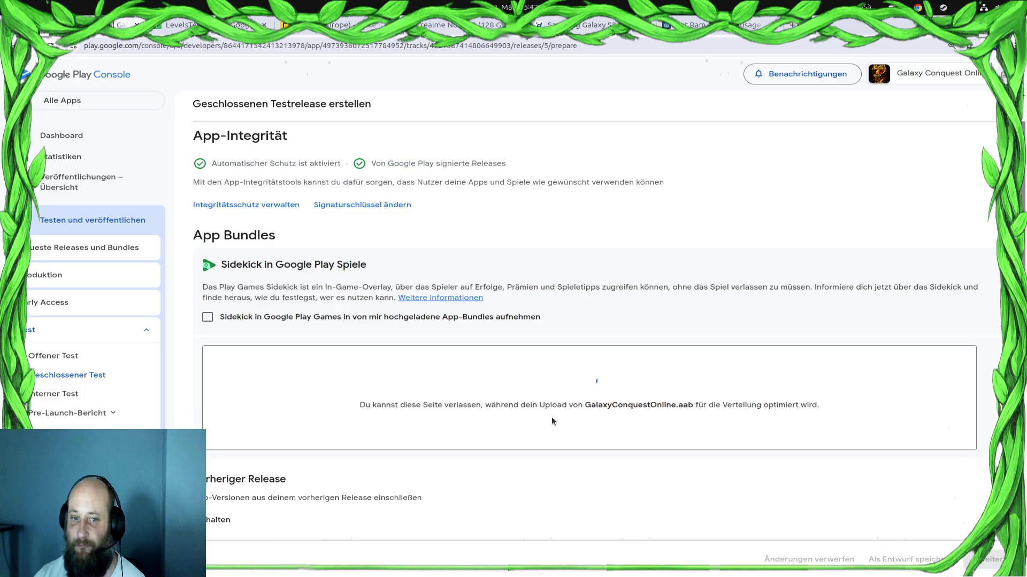
pyautogui.scroll(2, 552, 418)
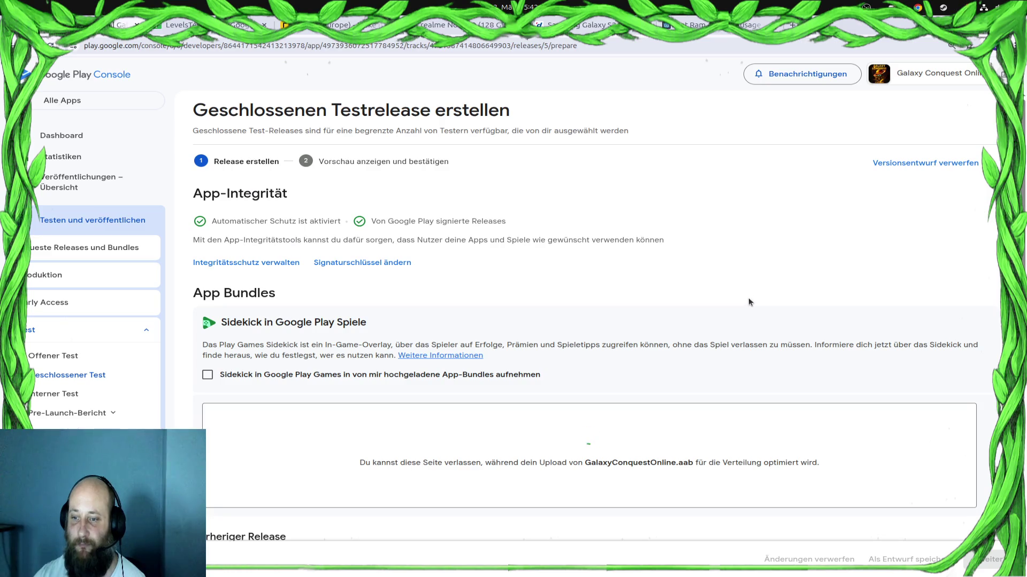
pyautogui.scroll(-4, 734, 296)
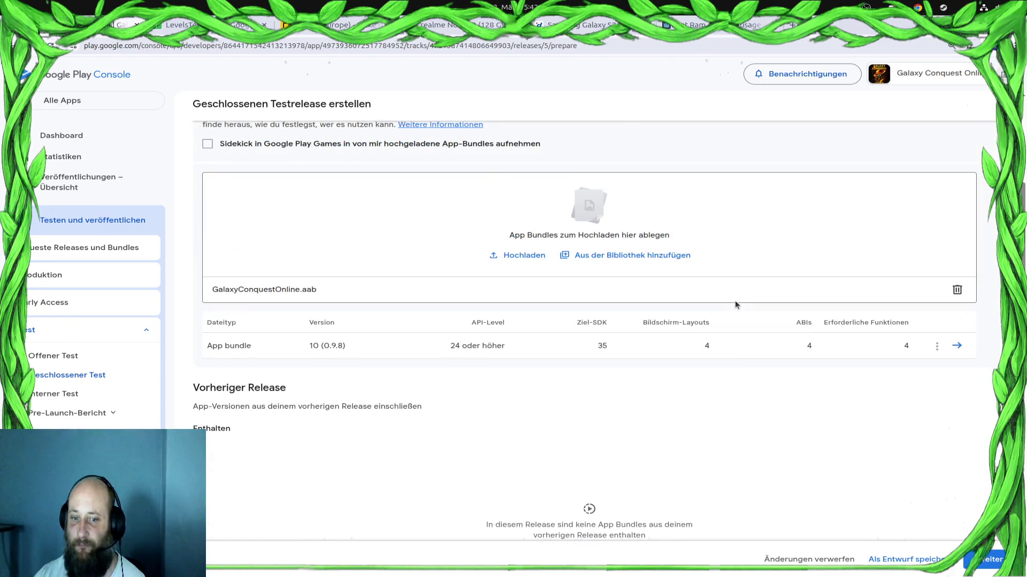
# Remove the version 10 (0.9.8) bundle via its options menu and confirm Entfernen
pyautogui.click(937, 349)
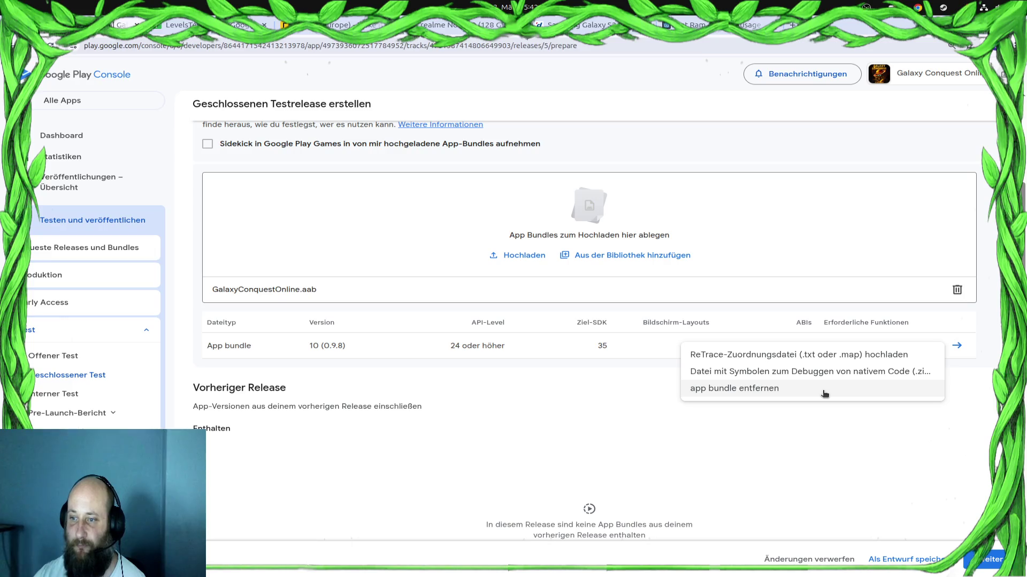
pyautogui.click(824, 394)
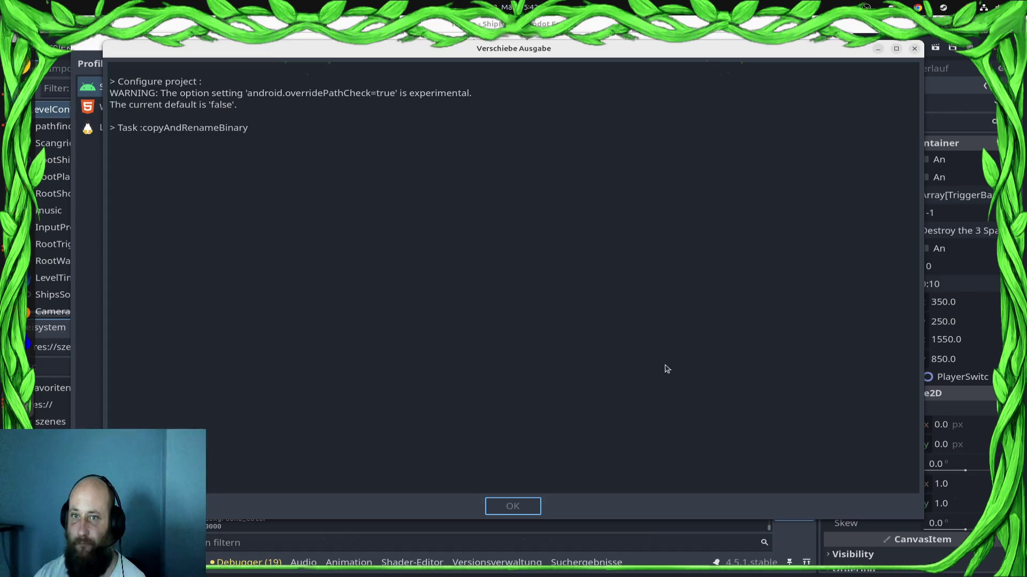
pyautogui.click(528, 420)
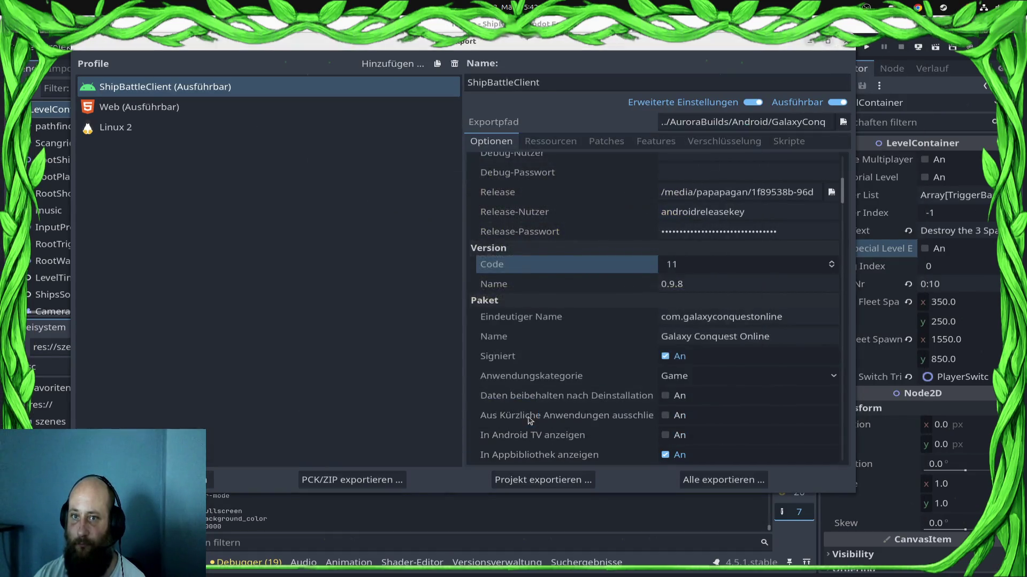
pyautogui.hotkey('alt', 'Tab')
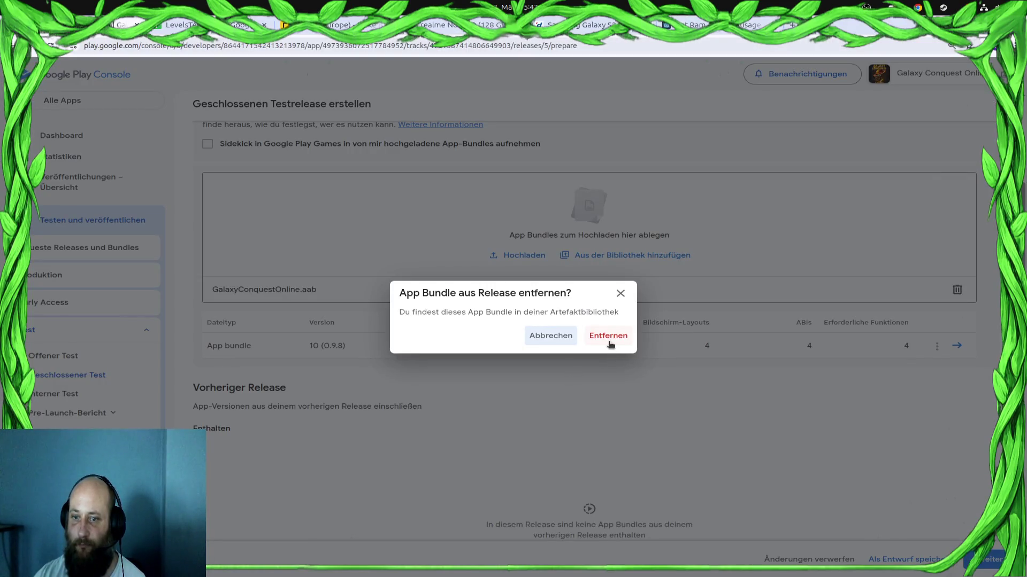
pyautogui.click(610, 337)
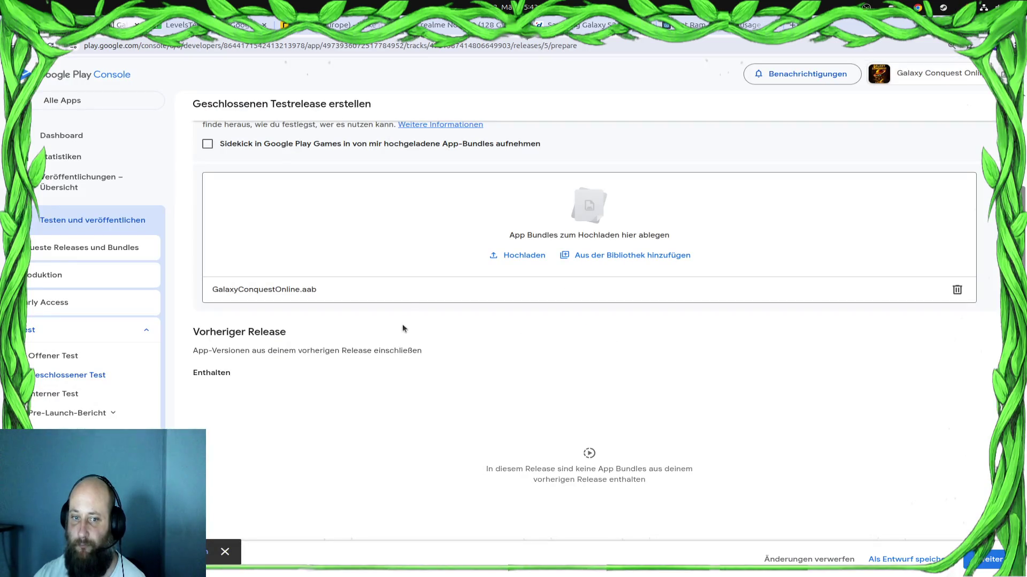
pyautogui.press('super')
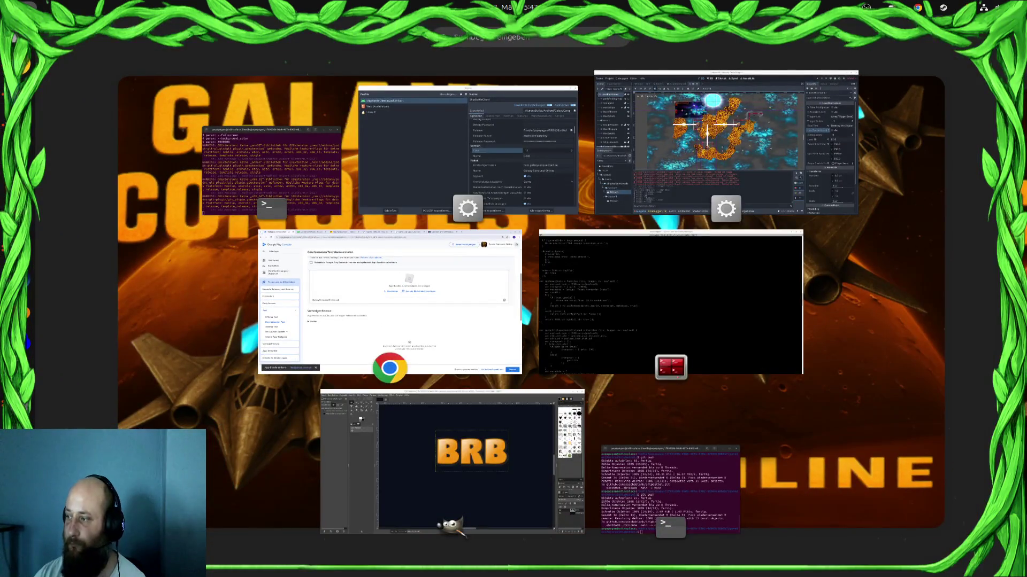
# Drag GalaxyConquestOnline.aab onto the App Bundles drop zone to upload version 11
pyautogui.press('super')
pyautogui.moveTo(615, 241); pyautogui.dragTo(618, 244)
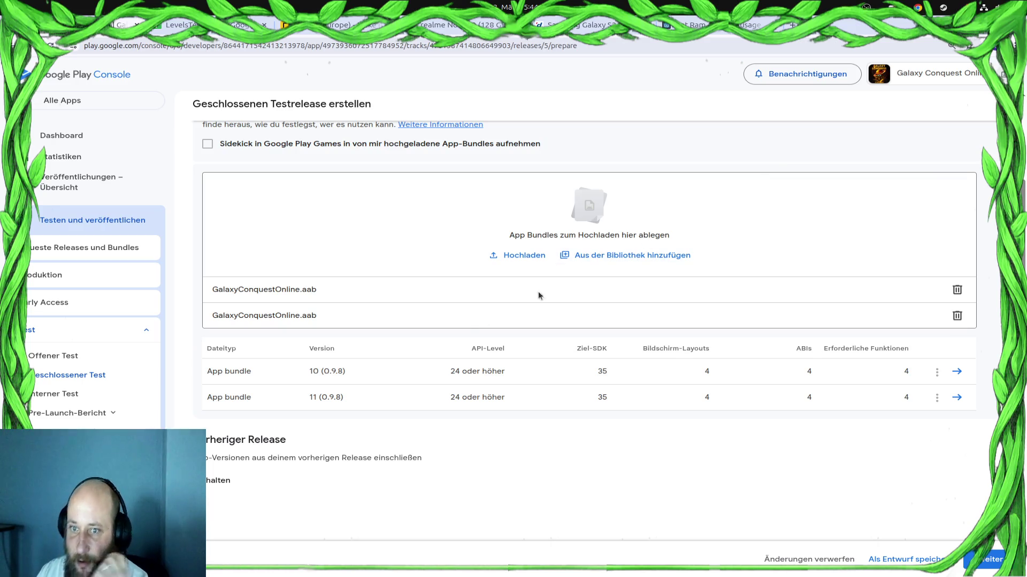
# Continue to the review step and expand the error that blocks version code 10
pyautogui.scroll(2, 454, 456)
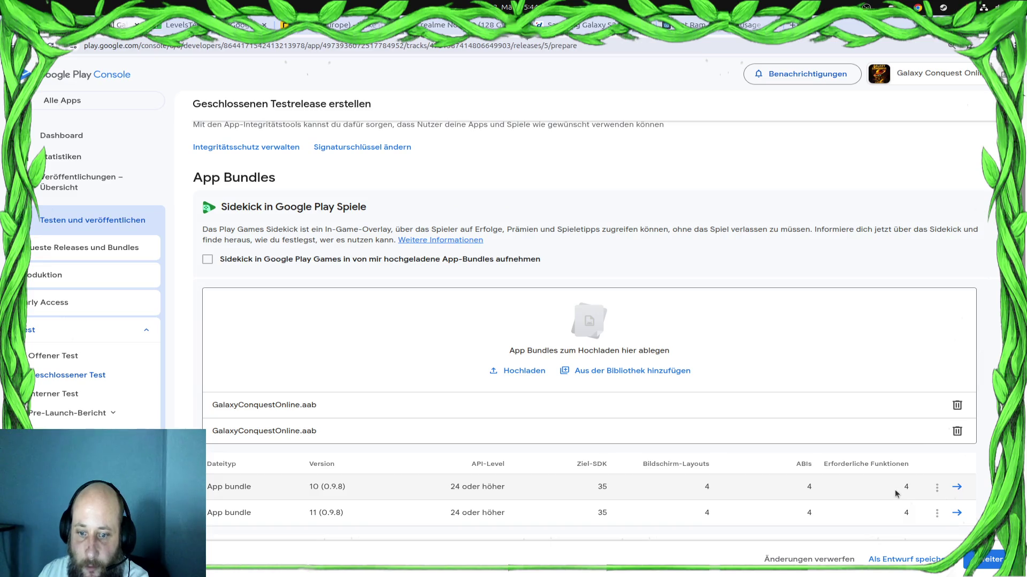
pyautogui.scroll(-1, 894, 490)
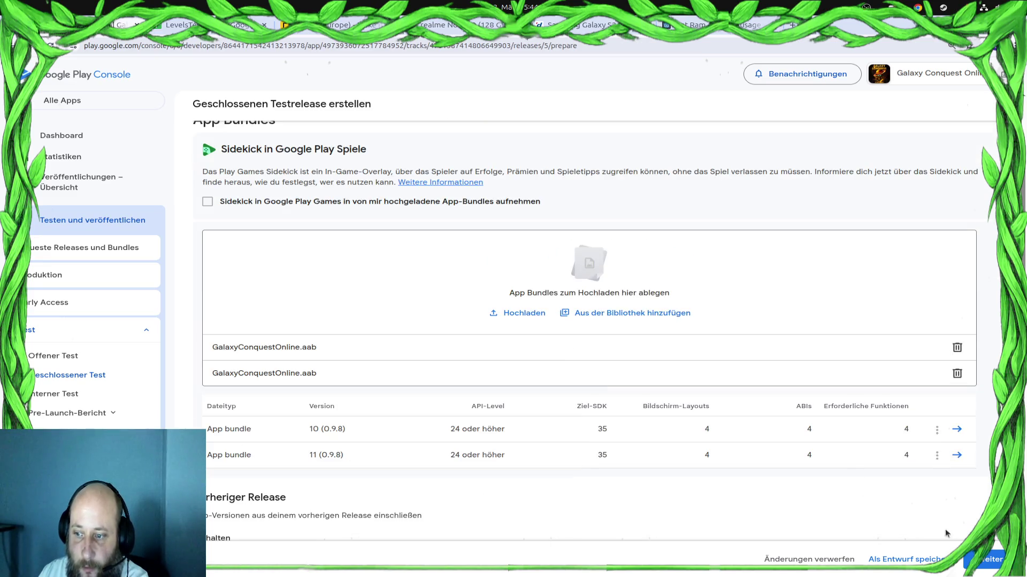
pyautogui.click(988, 561)
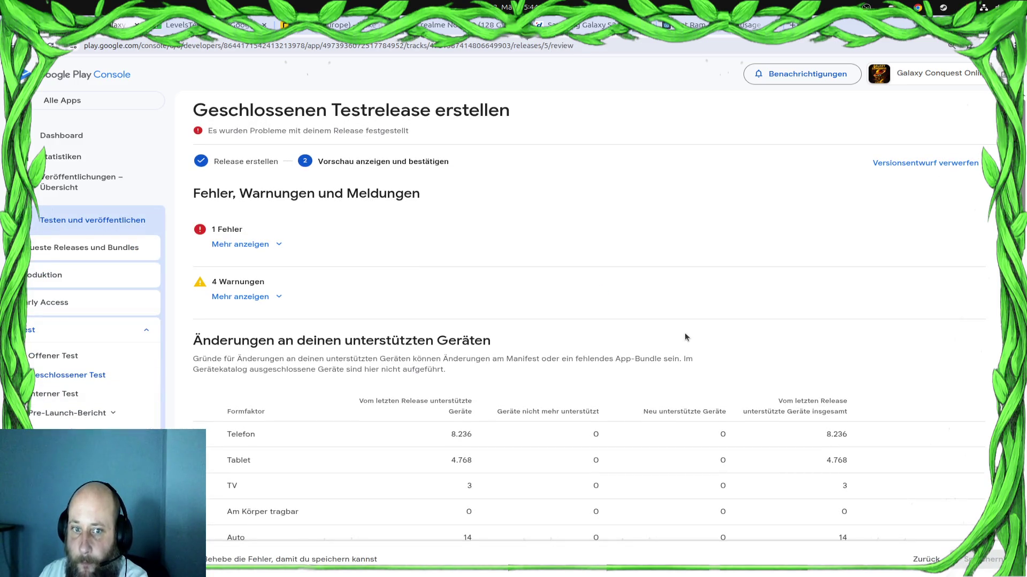
pyautogui.click(290, 248)
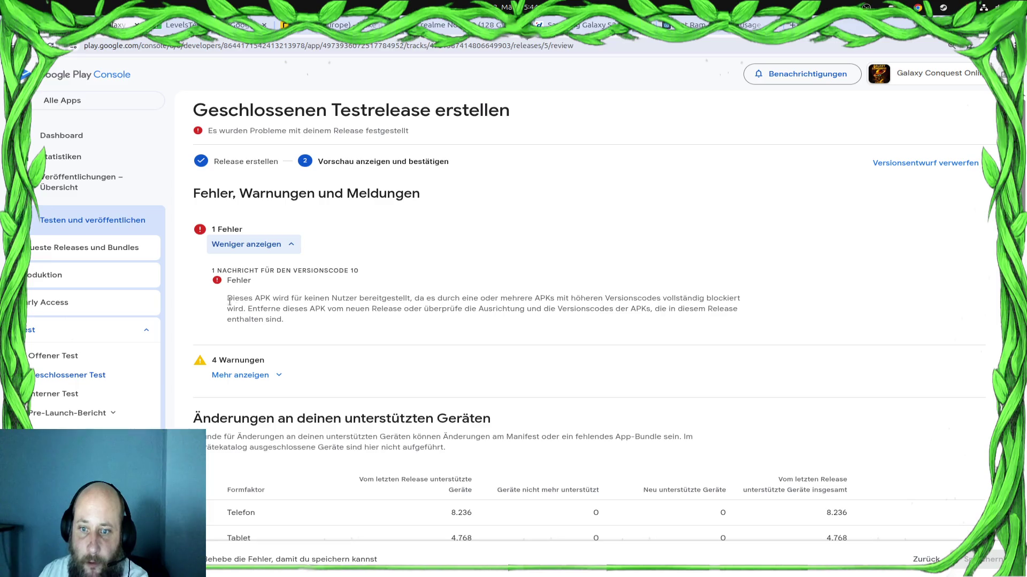
pyautogui.moveTo(229, 301); pyautogui.dragTo(385, 342)
pyautogui.click(385, 343)
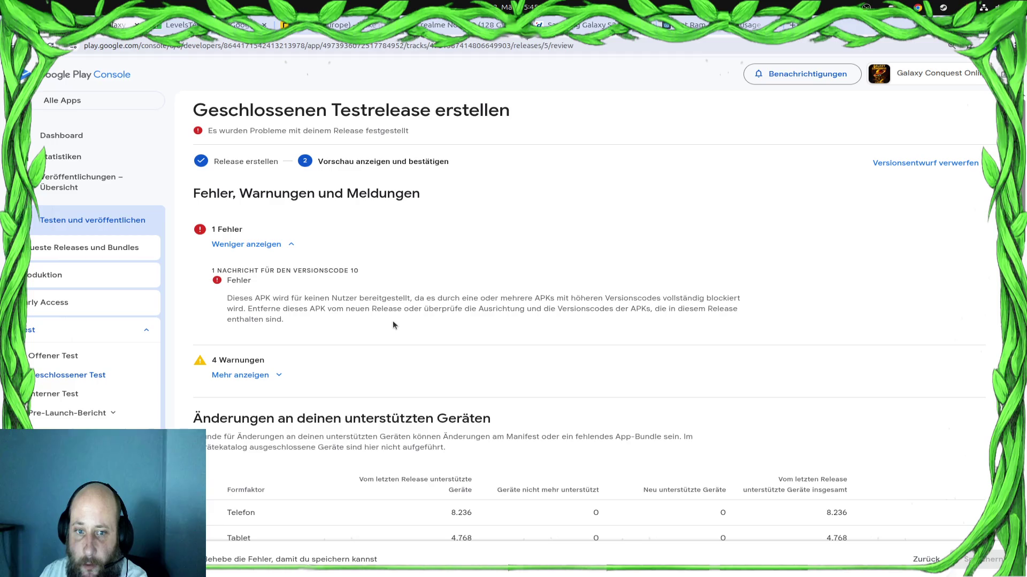
pyautogui.scroll(-15, 392, 321)
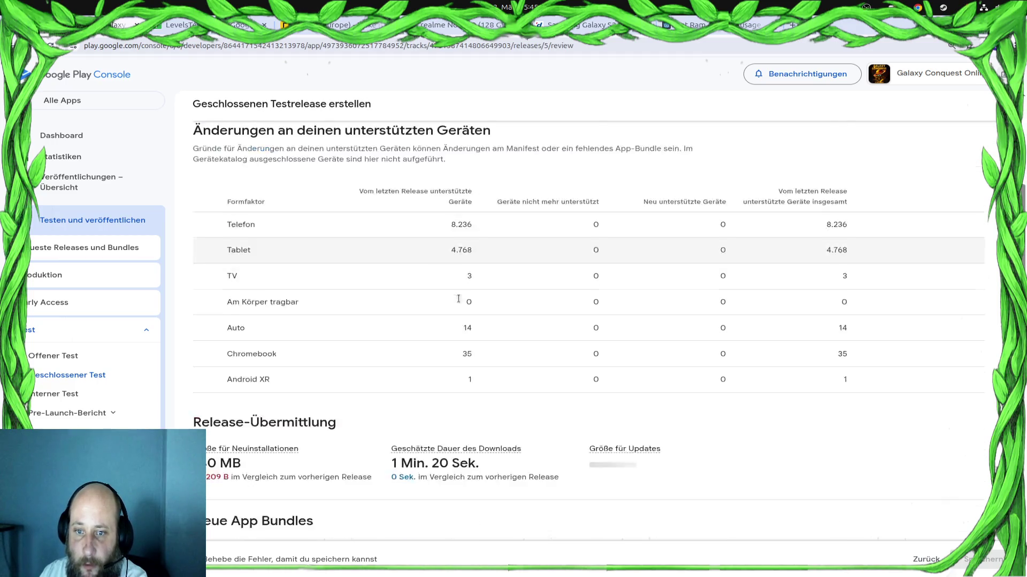
pyautogui.scroll(2, 458, 303)
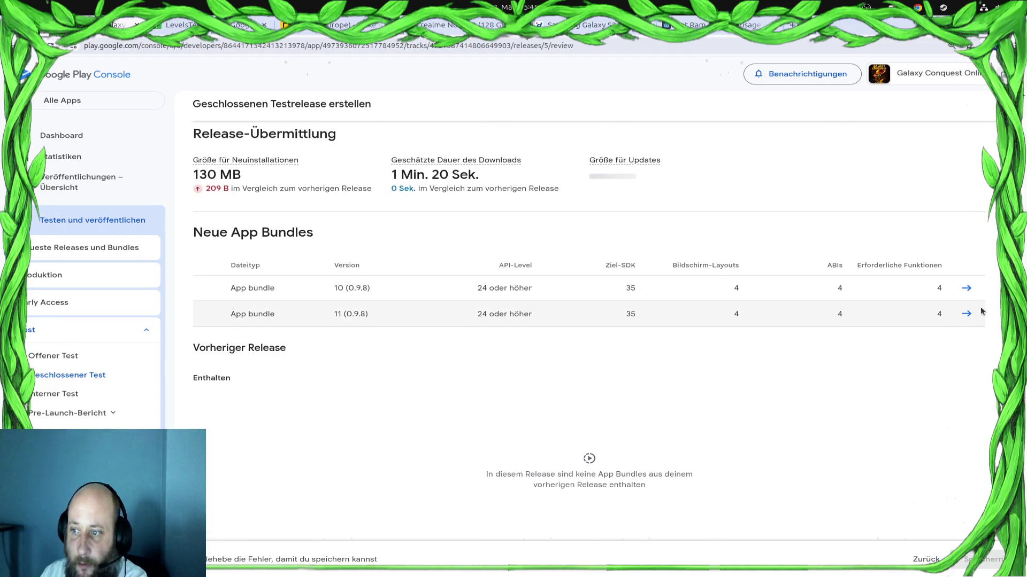
# Inspect app bundle 10's details and its page in the releases and bundles overview
pyautogui.click(966, 289)
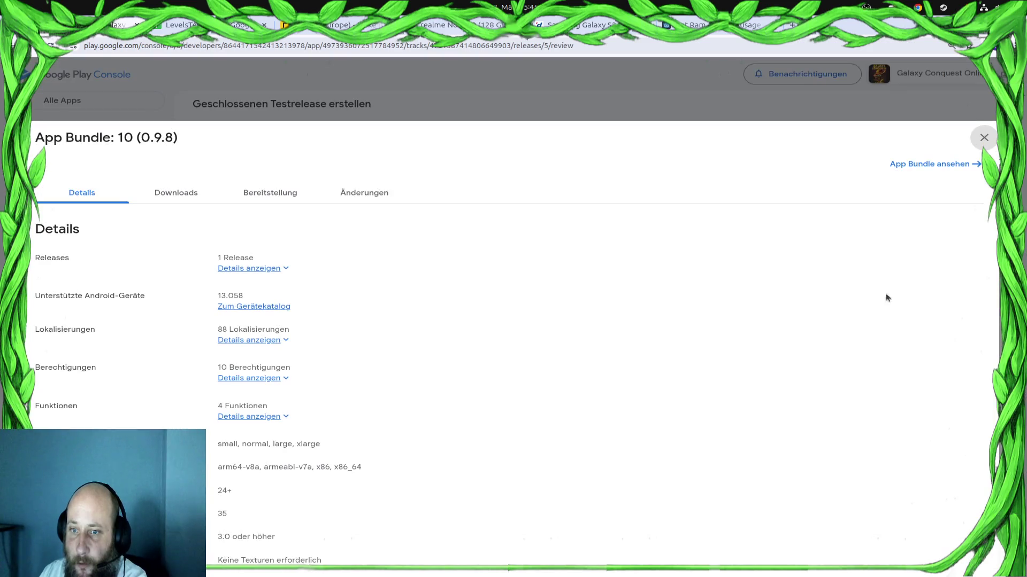
pyautogui.click(372, 196)
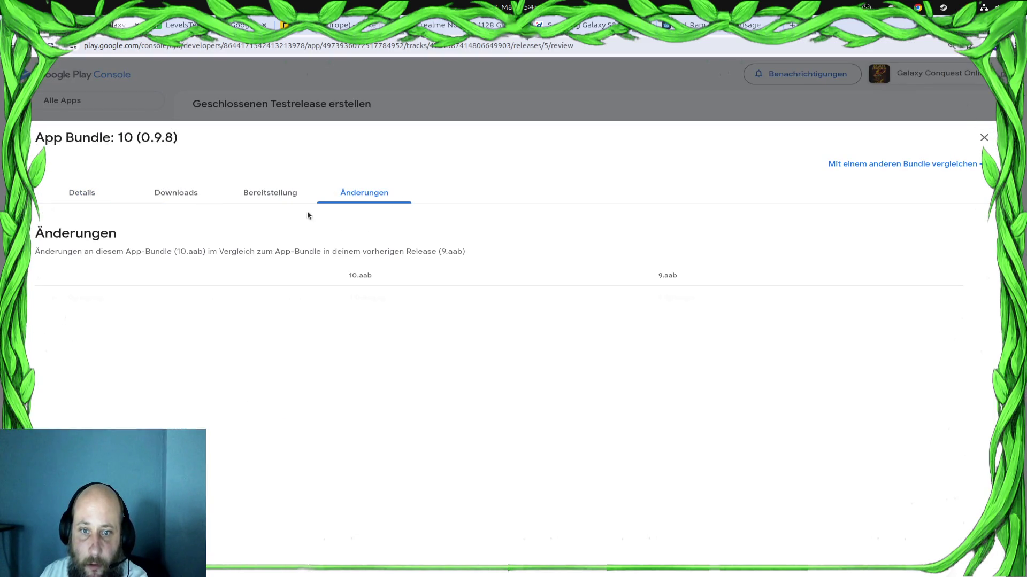
pyautogui.click(983, 137)
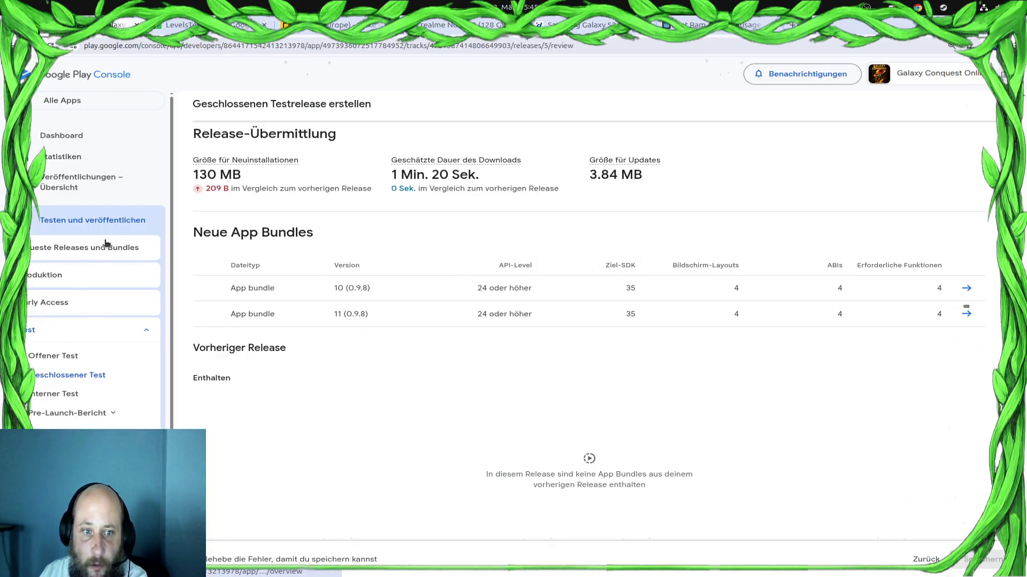
pyautogui.click(107, 247)
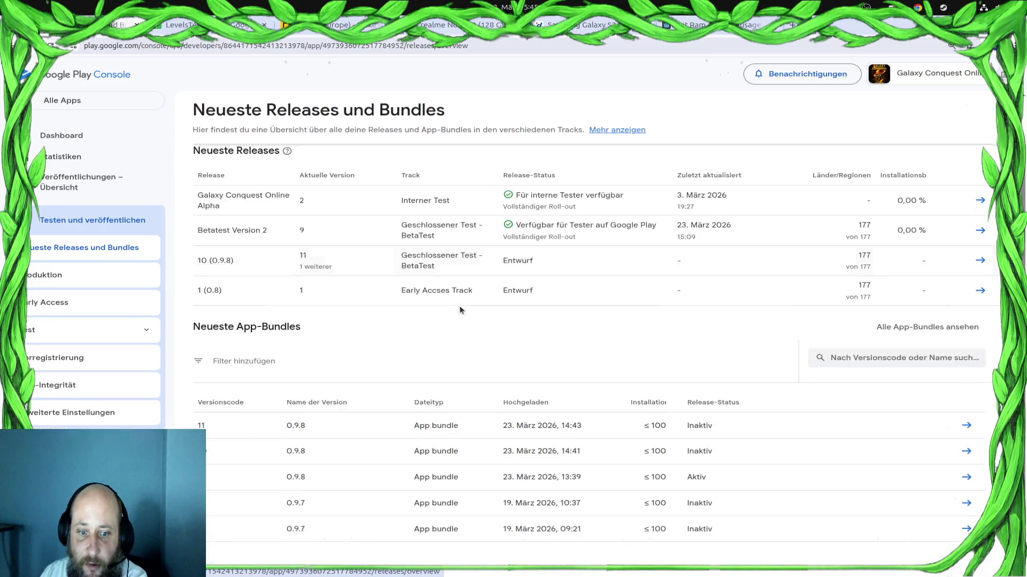
pyautogui.scroll(-2, 460, 309)
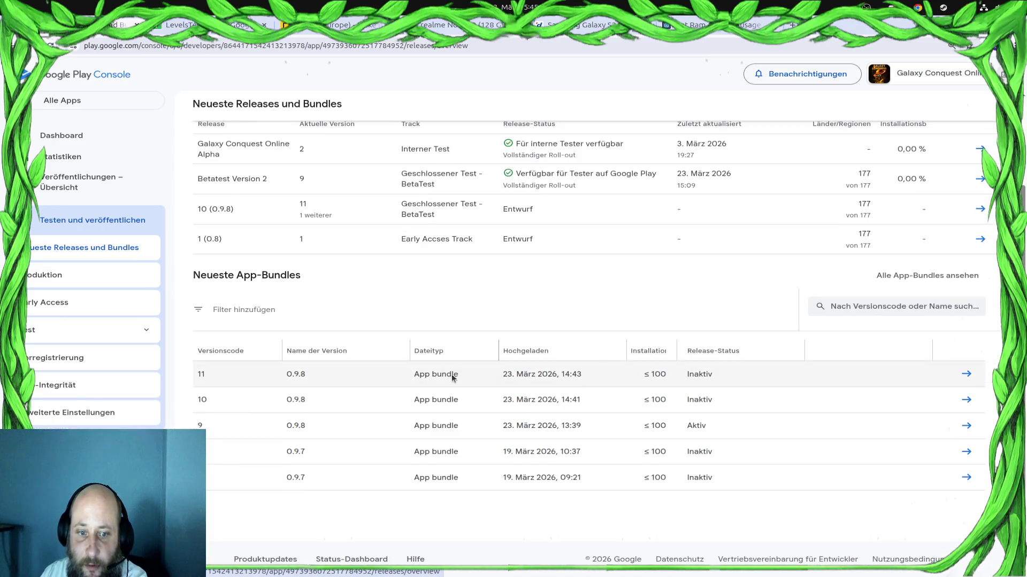
pyautogui.click(965, 399)
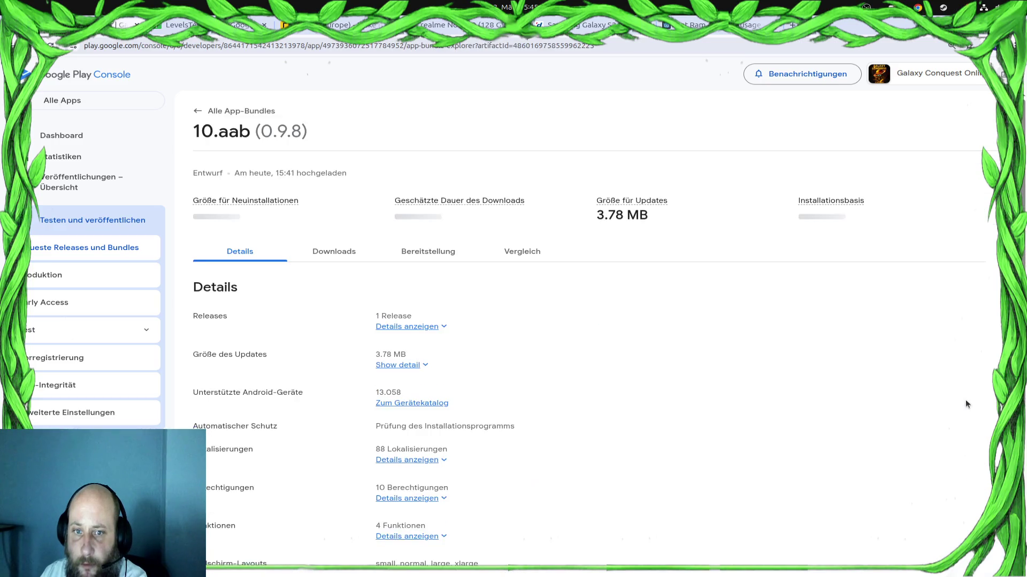
pyautogui.scroll(-4, 697, 331)
pyautogui.scroll(5, 695, 331)
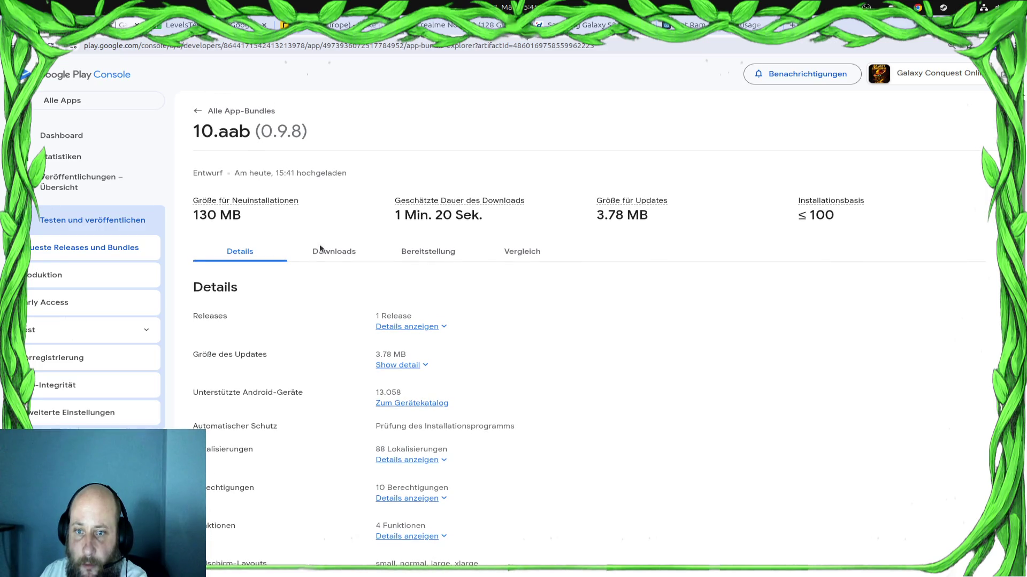
# Back on the BetaTest track, discard the release draft and start a new closed-test release
pyautogui.hotkey('alt', 'Left')
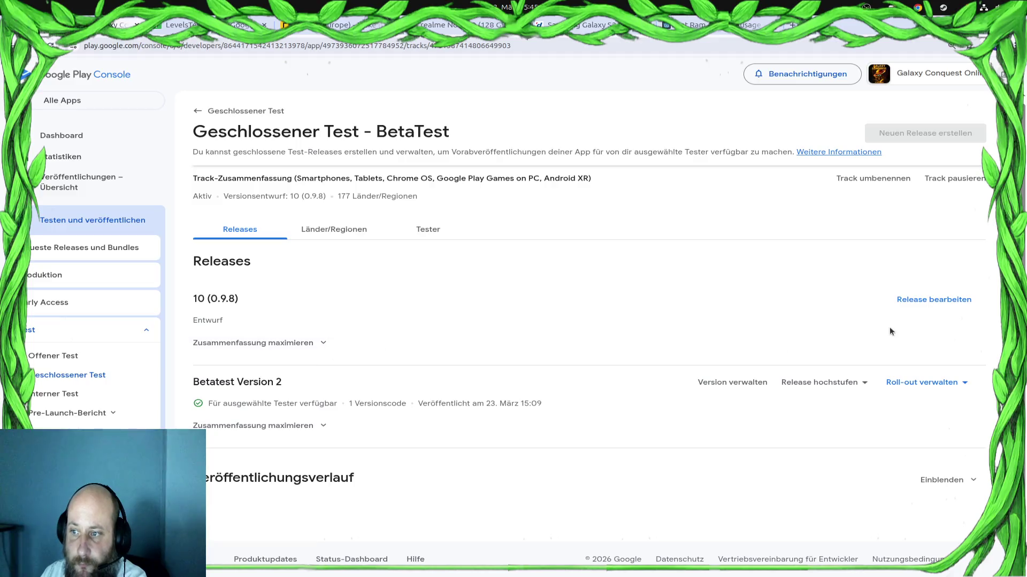
pyautogui.click(916, 297)
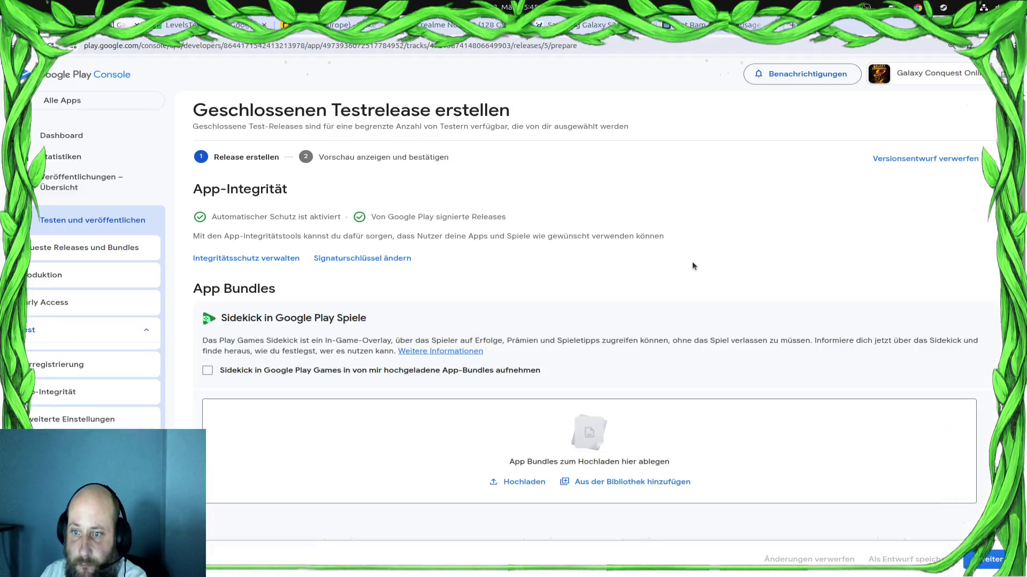
pyautogui.scroll(-4, 690, 267)
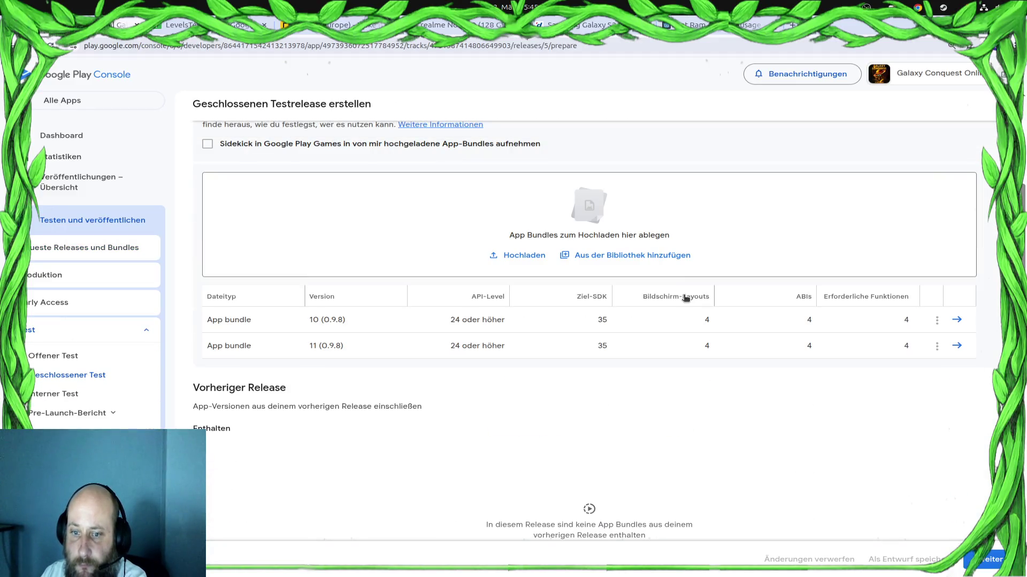
pyautogui.click(937, 320)
pyautogui.click(755, 471)
pyautogui.scroll(5, 695, 428)
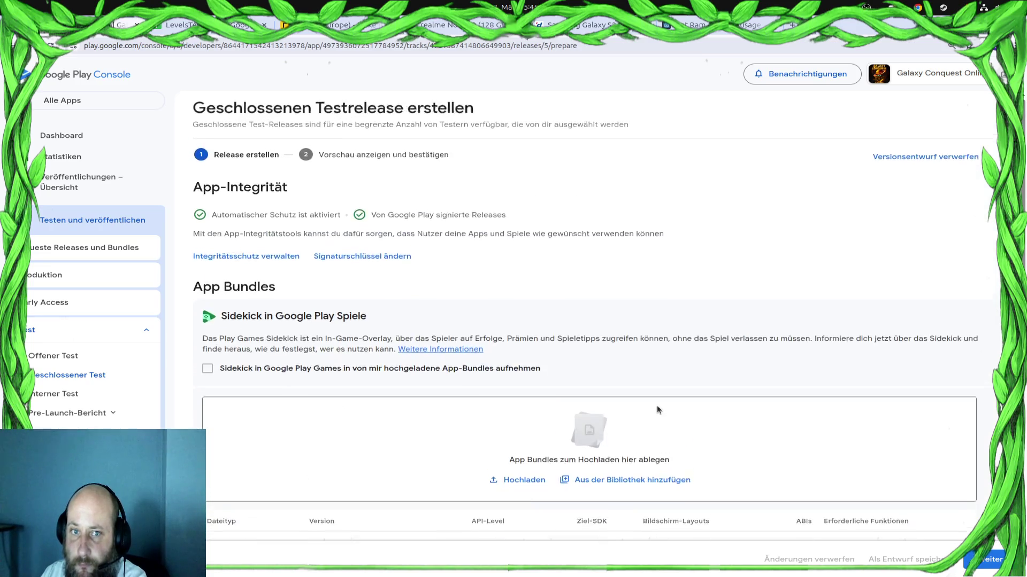
pyautogui.click(936, 169)
pyautogui.click(563, 364)
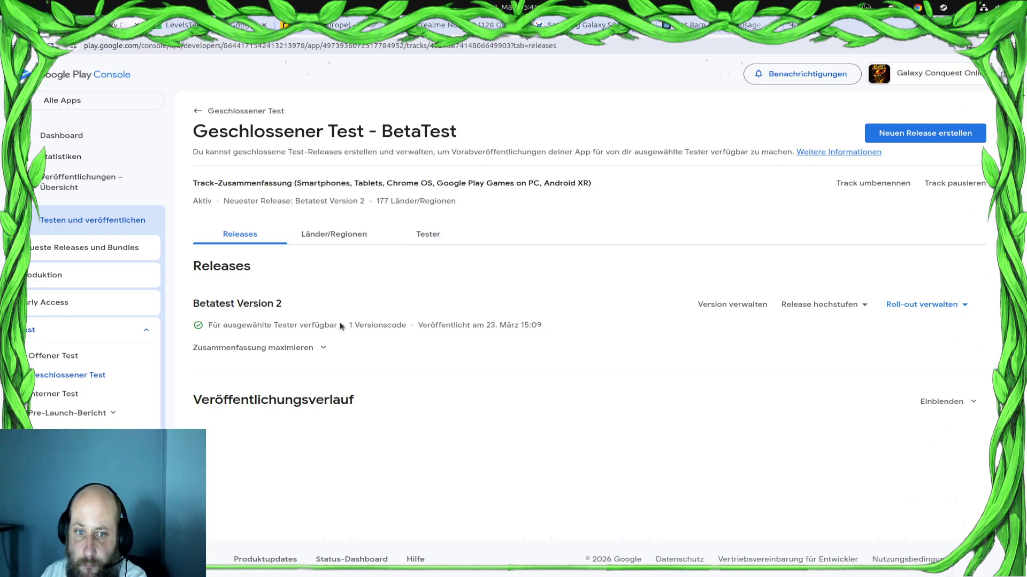
pyautogui.click(926, 142)
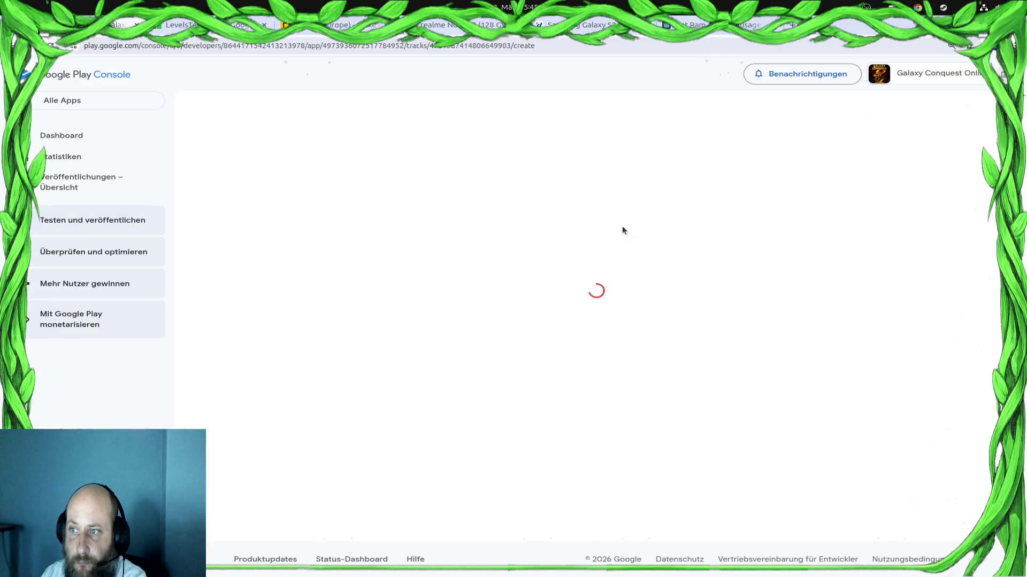
# Upload GalaxyConquestOnline.aab to the new release and name it 'Betatest Build 3'
pyautogui.moveTo(607, 484)
pyautogui.mouseDown()
pyautogui.moveTo(575, 483)
pyautogui.moveTo(540, 432)
pyautogui.mouseUp()
pyautogui.scroll(-5, 540, 432)
pyautogui.click(526, 417)
pyautogui.write('Bet')
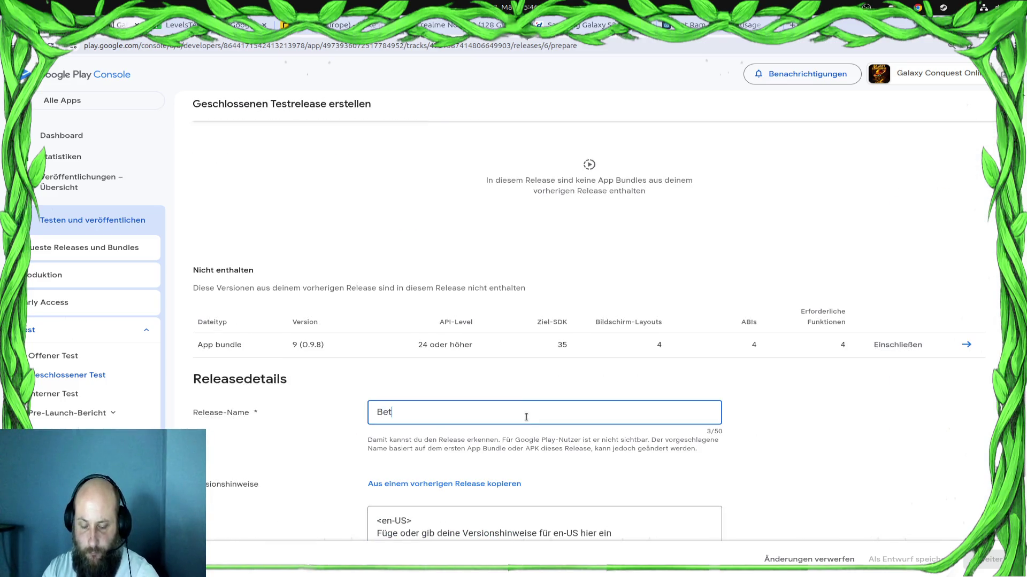
pyautogui.write('atest Build ')
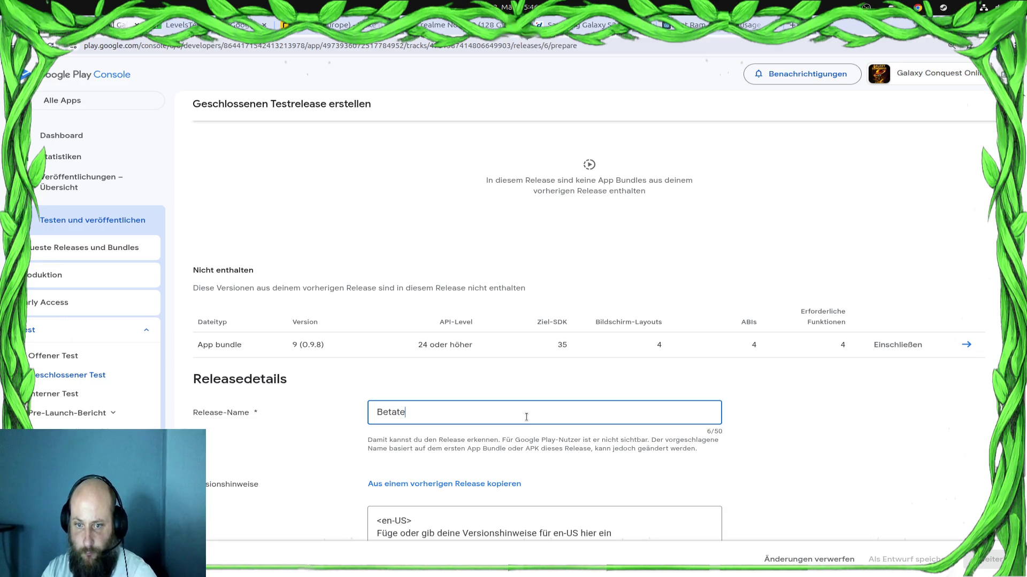
pyautogui.write('3')
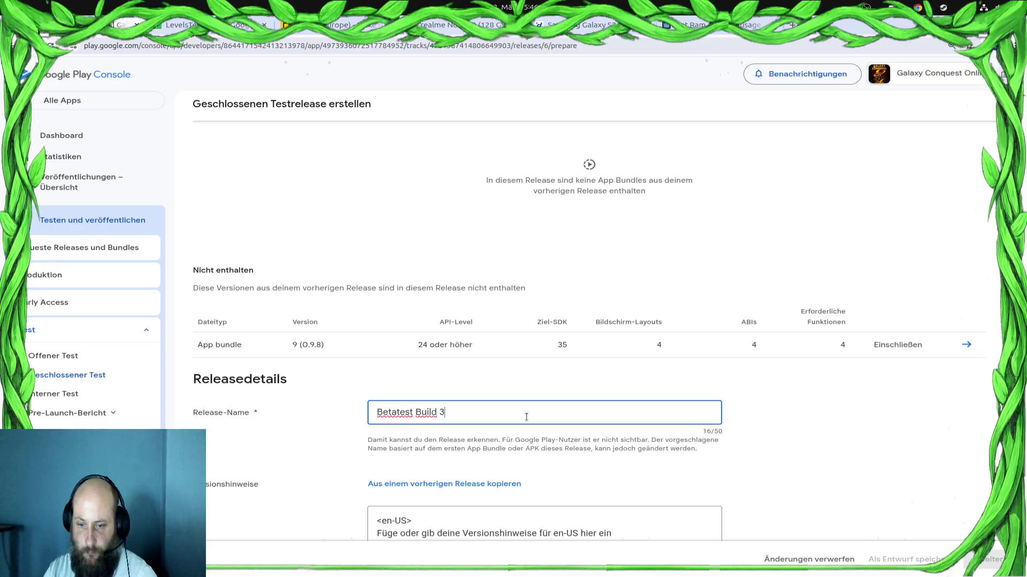
# Replace the release-notes placeholder with '0.9.8', then close Godot's Android export settings
pyautogui.scroll(-3, 527, 417)
pyautogui.moveTo(637, 358); pyautogui.dragTo(353, 362)
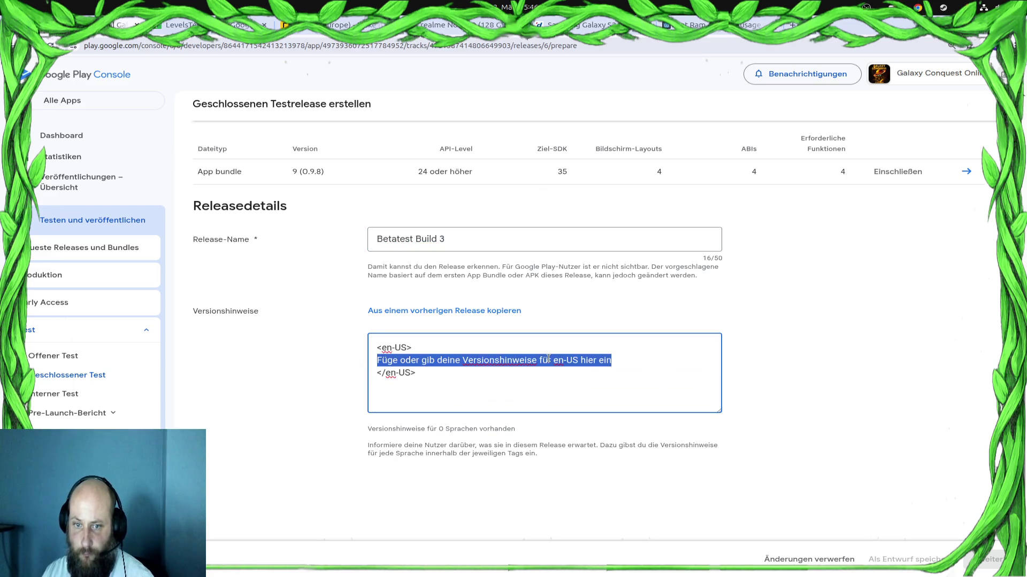
pyautogui.write('0.9.8')
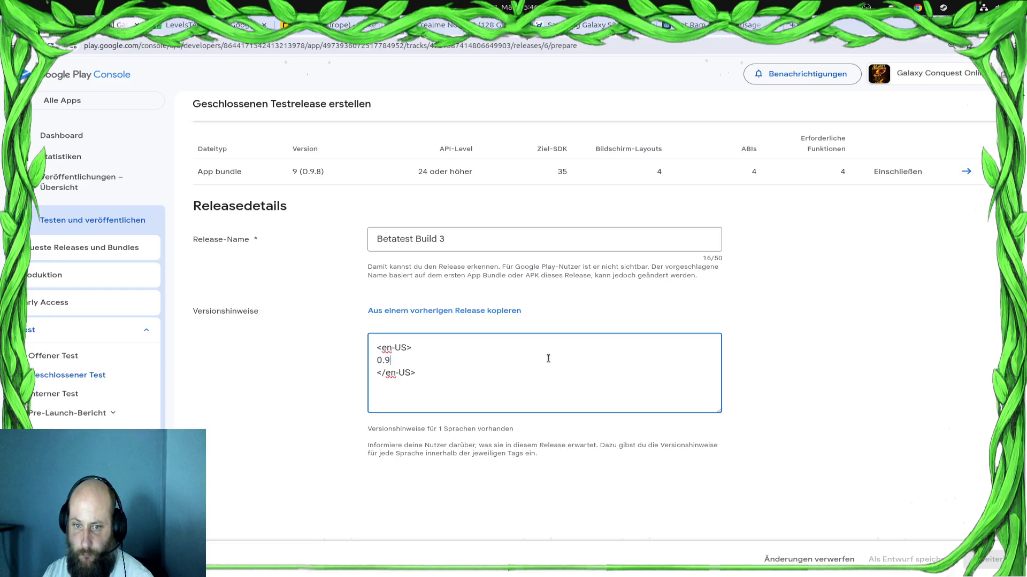
pyautogui.scroll(-2, 873, 424)
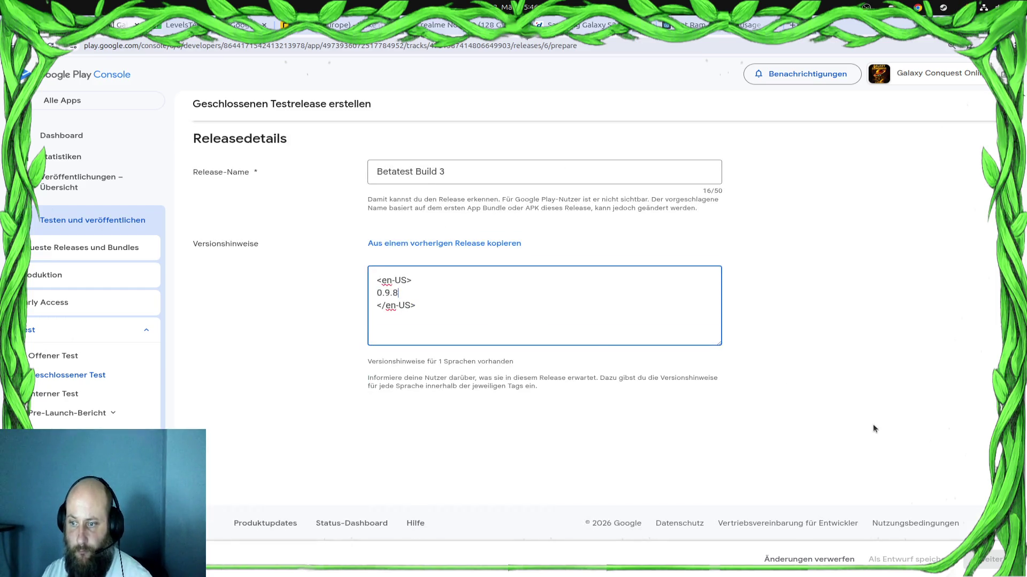
pyautogui.scroll(4, 861, 416)
pyautogui.scroll(3, 849, 455)
pyautogui.scroll(3, 687, 292)
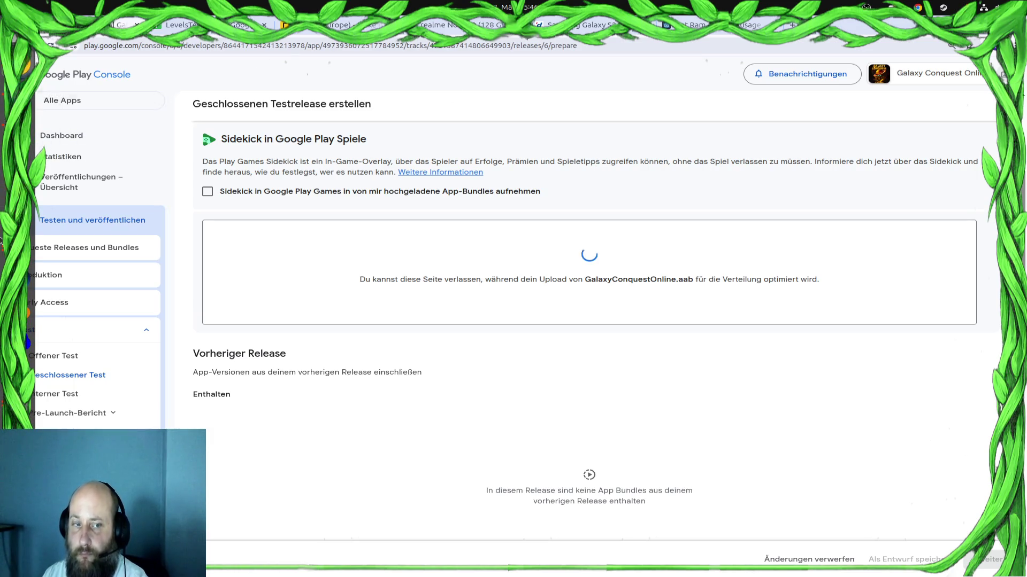
pyautogui.hotkey('alt', 'Tab')
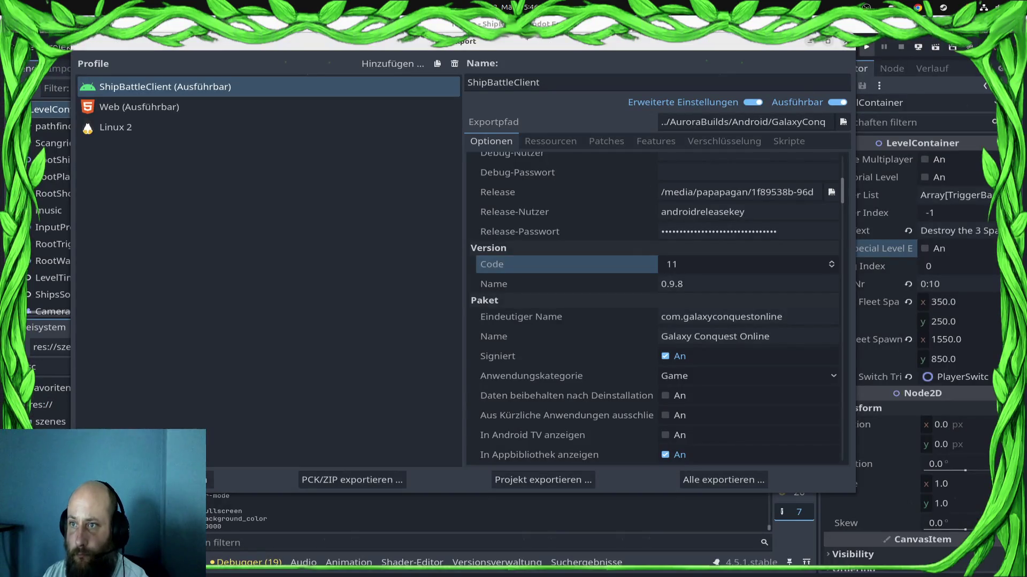
pyautogui.press('Escape')
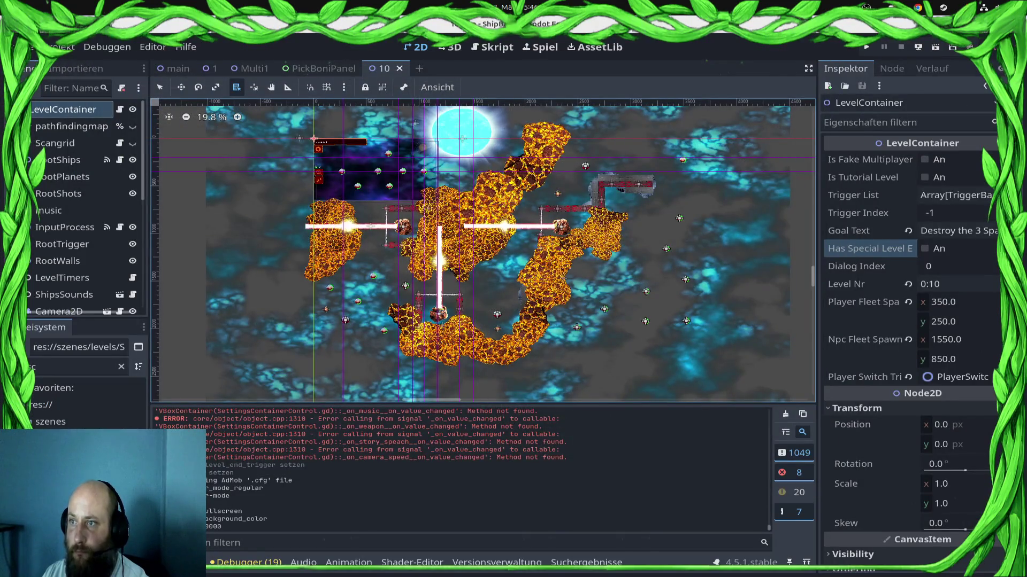
# Stage all four changed files and commit them with a 'Bugfixes. Level10' bugfix message
pyautogui.click(939, 68)
pyautogui.click(994, 87)
pyautogui.click(971, 404)
pyautogui.write('Bugfixes.')
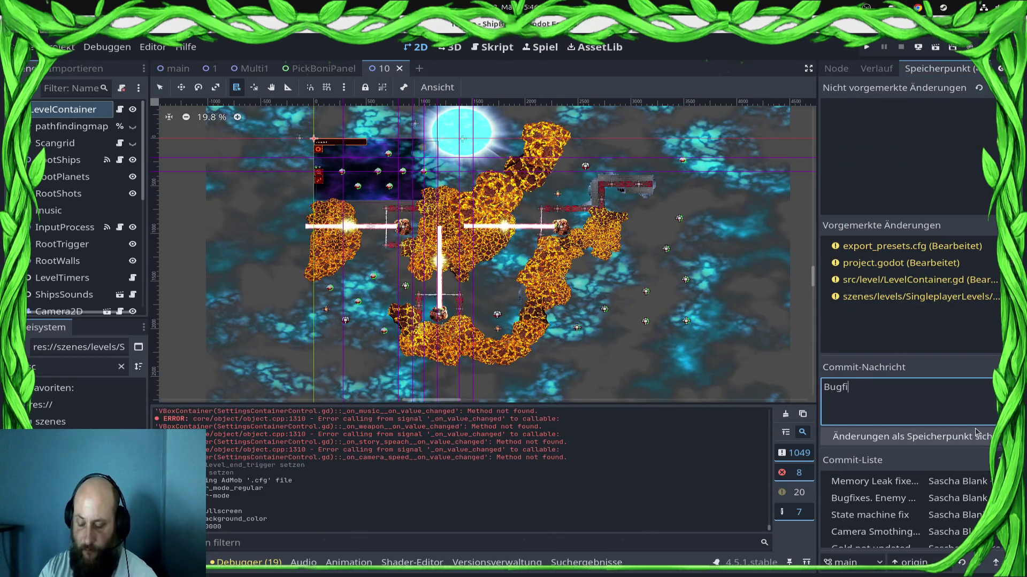
pyautogui.write('Level10 b')
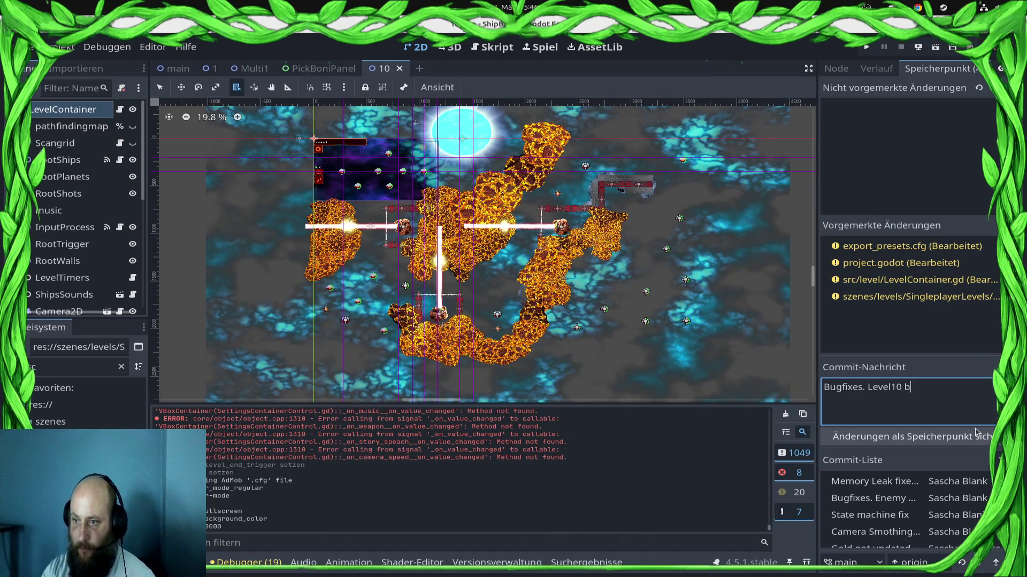
pyautogui.press('BackSpace')
pyautogui.press('BackSpace')
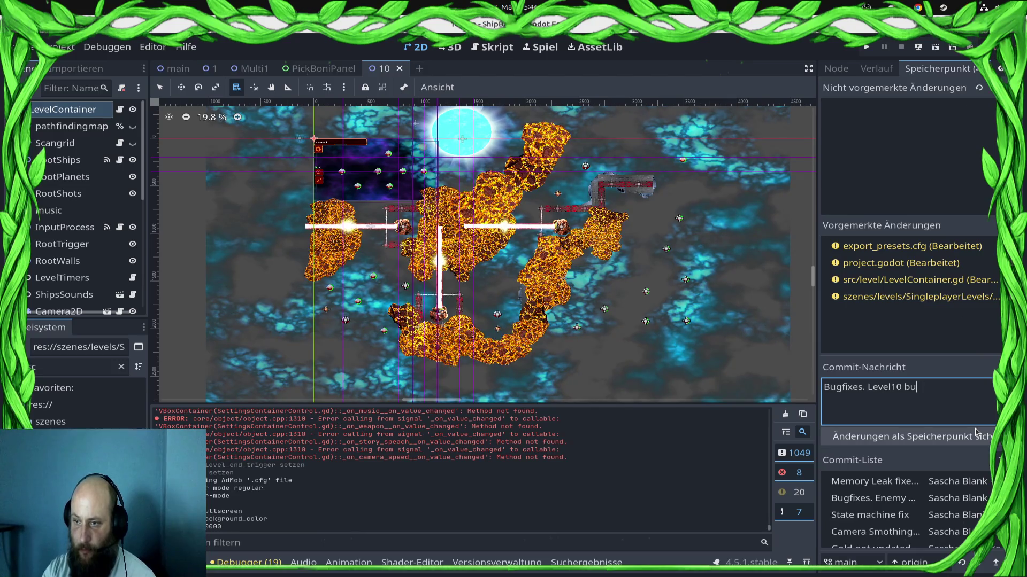
pyautogui.write('fix ')
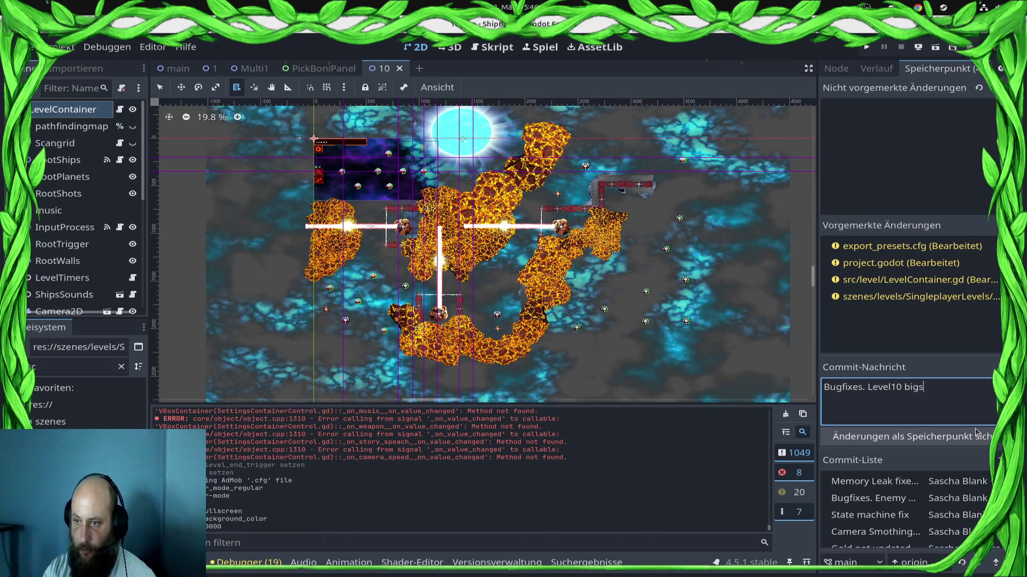
pyautogui.write('that ')
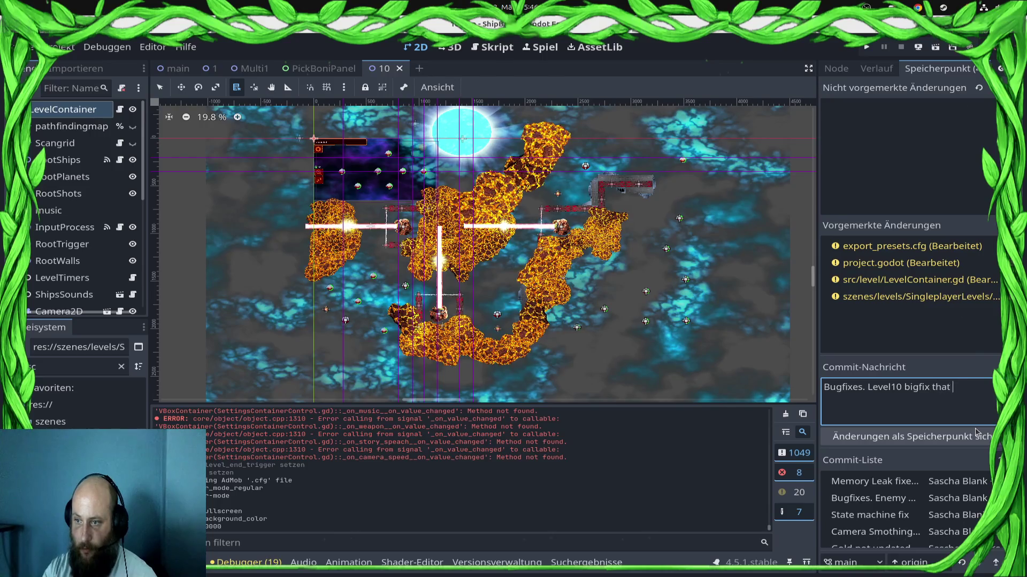
pyautogui.write('you can actualy ')
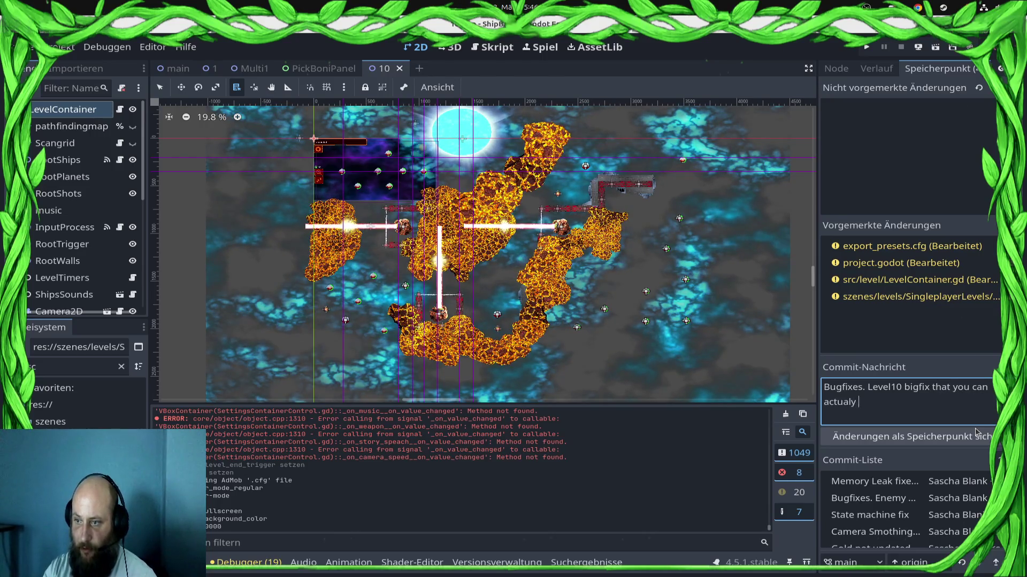
pyautogui.write('finish the level!')
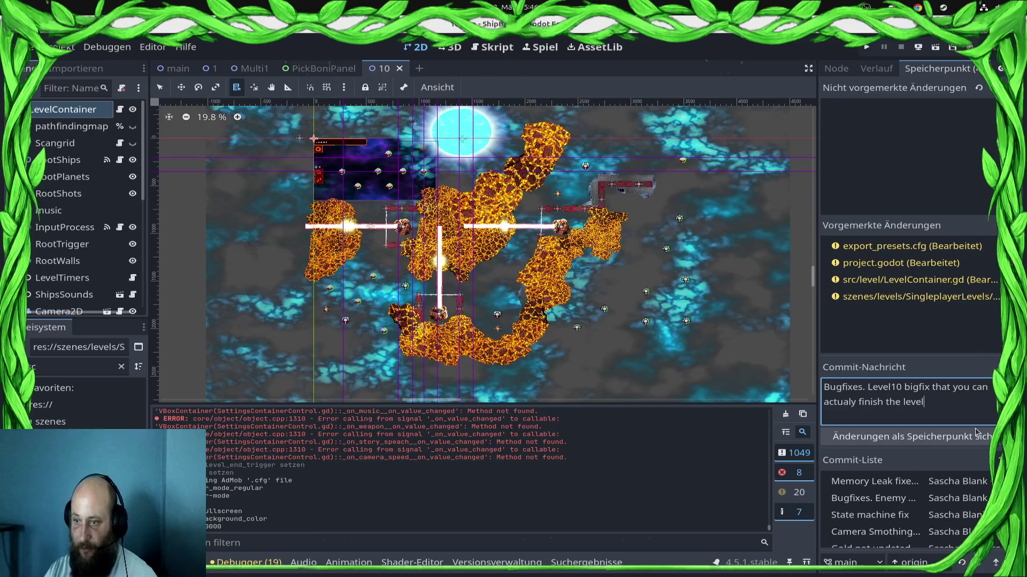
pyautogui.click(975, 432)
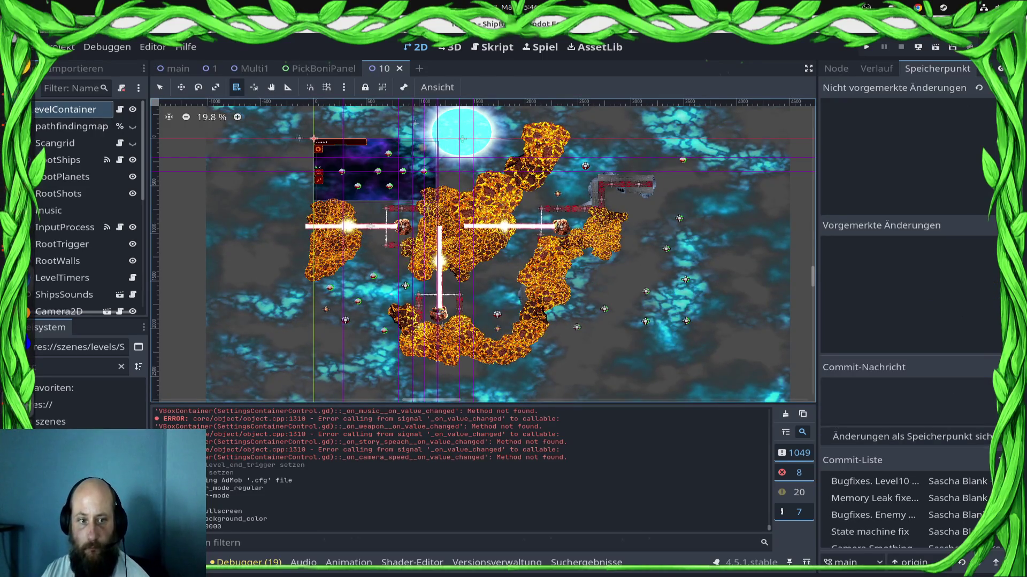
# Run git push in the terminal to send the new commits to the remote
pyautogui.click(21, 248)
pyautogui.write('git push')
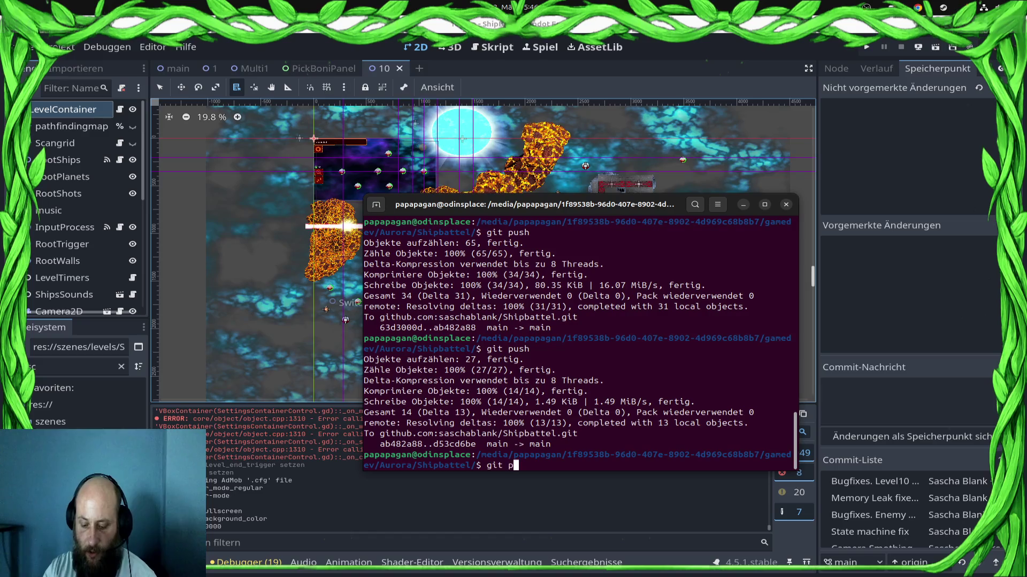
pyautogui.press('Return')
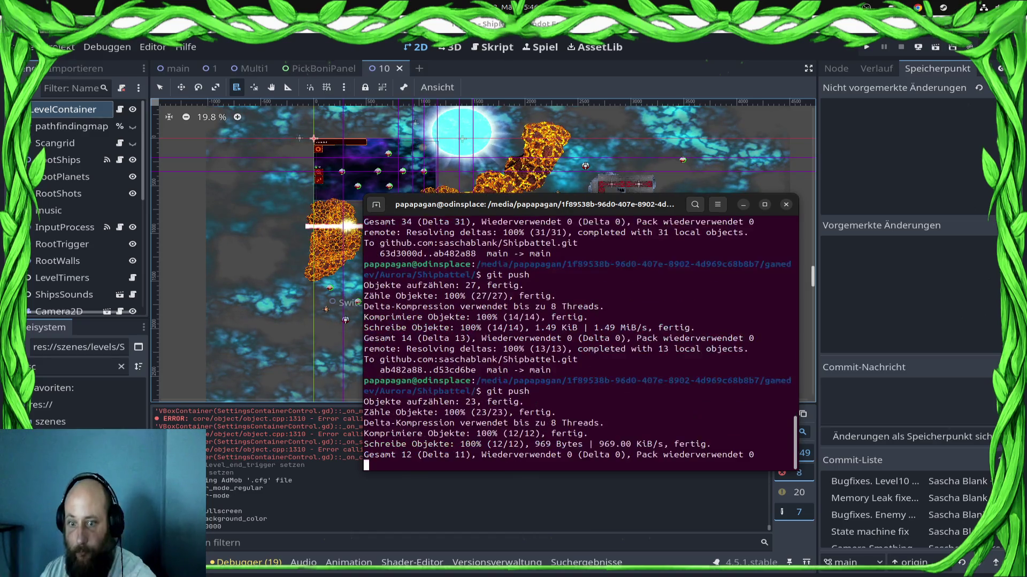
pyautogui.click(18, 123)
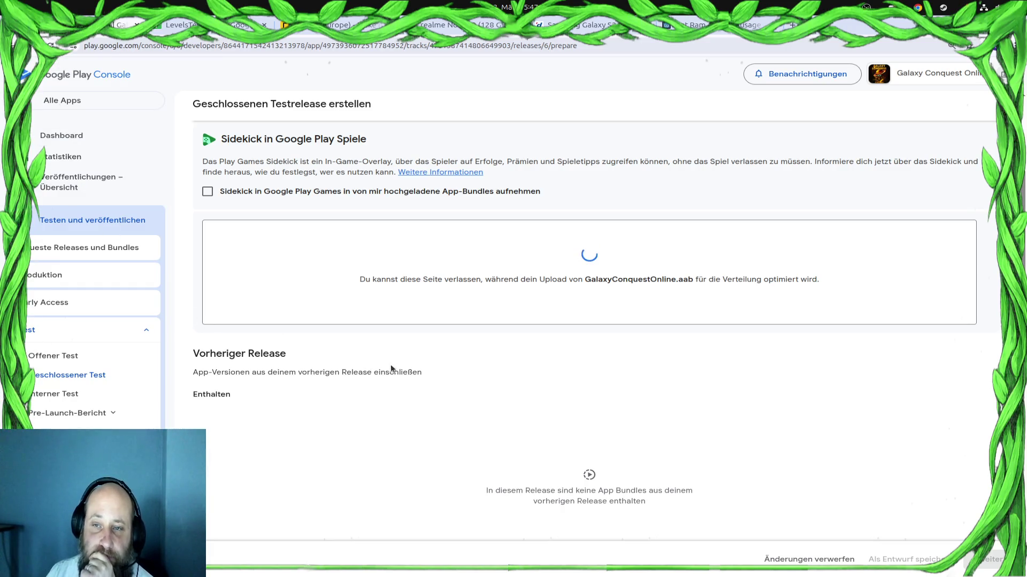
# Wait for the upload, then remove the GalaxyConquestOnline.aab rejected for reusing version code 11
pyautogui.scroll(2, 451, 453)
pyautogui.scroll(-3, 457, 435)
pyautogui.scroll(5, 458, 435)
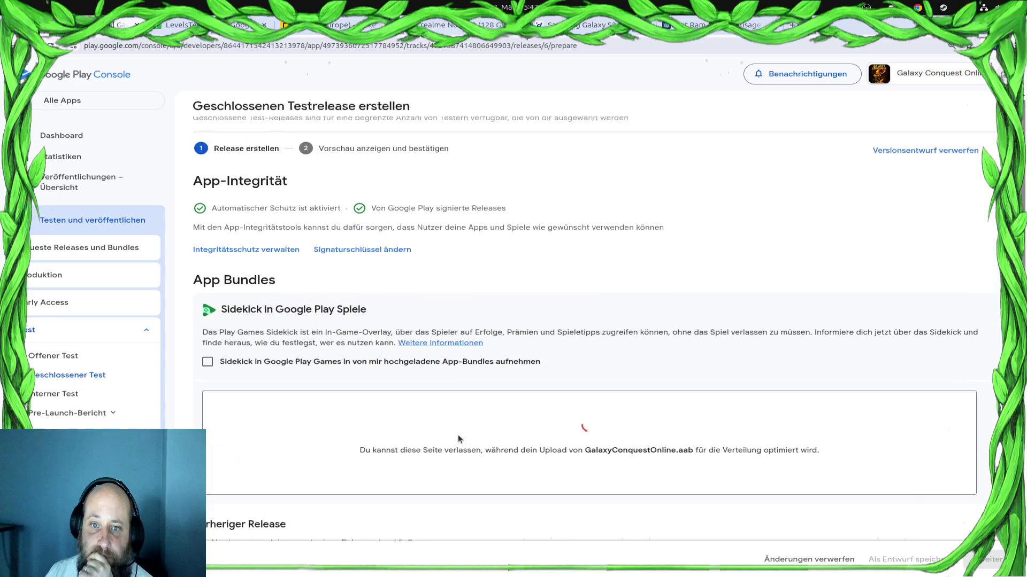
pyautogui.scroll(-3, 458, 435)
pyautogui.scroll(3, 457, 435)
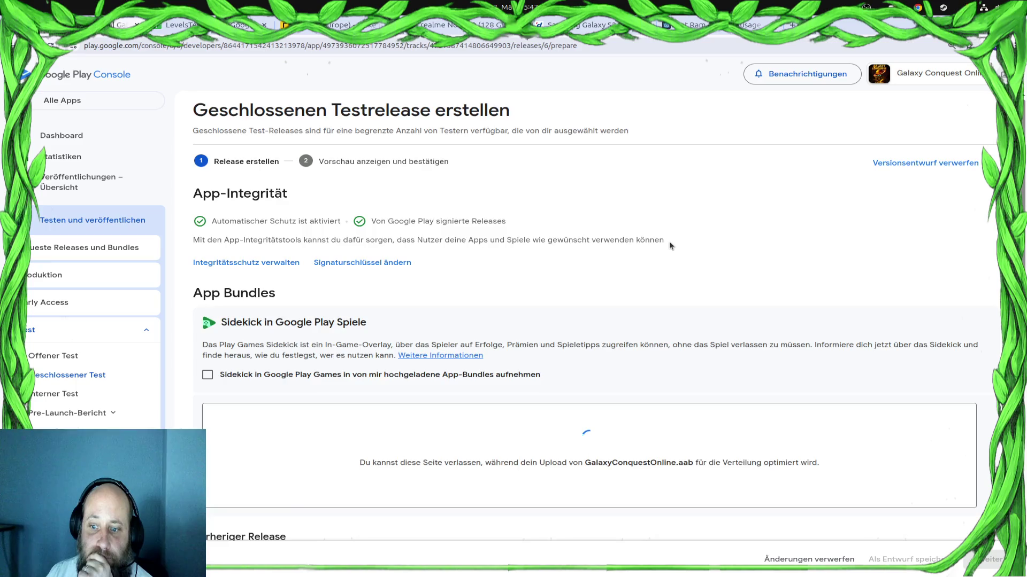
pyautogui.scroll(-3, 669, 243)
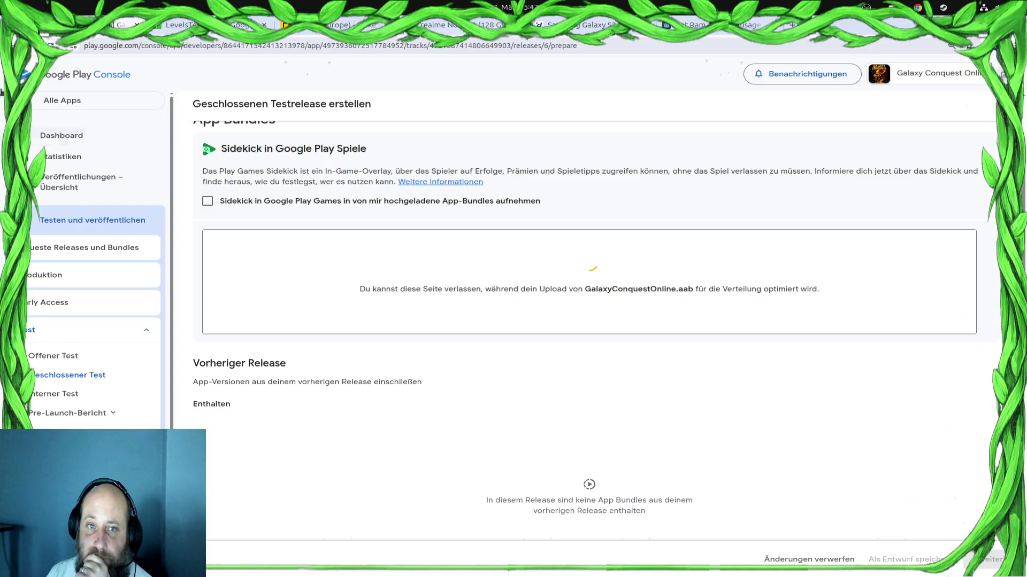
pyautogui.press('super')
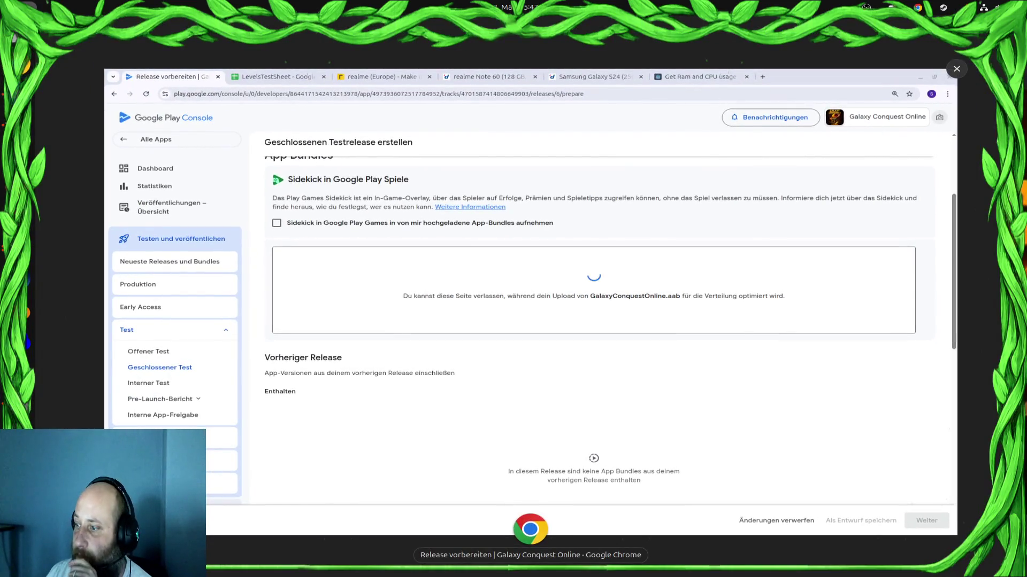
pyautogui.press('super')
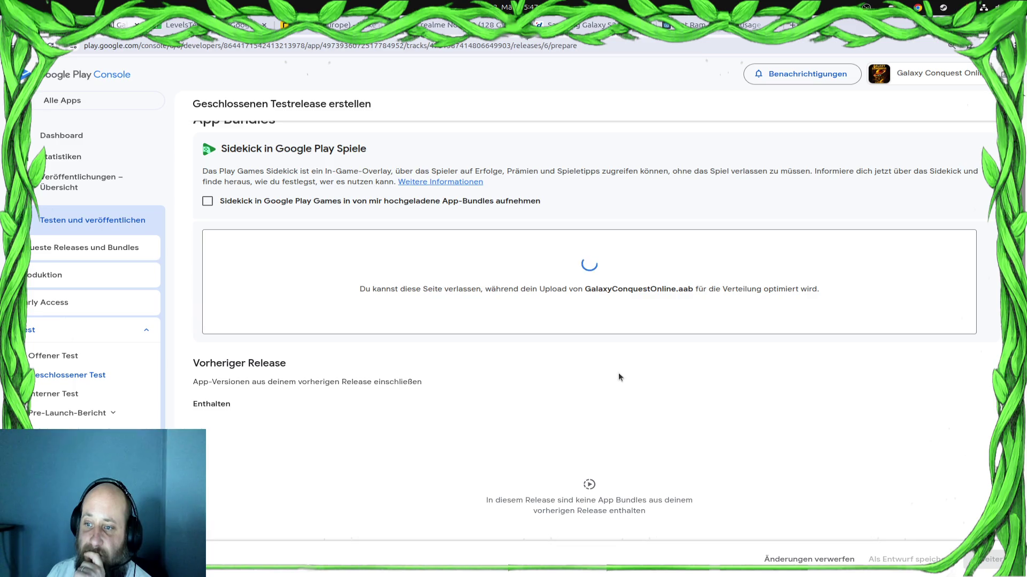
pyautogui.scroll(4, 618, 377)
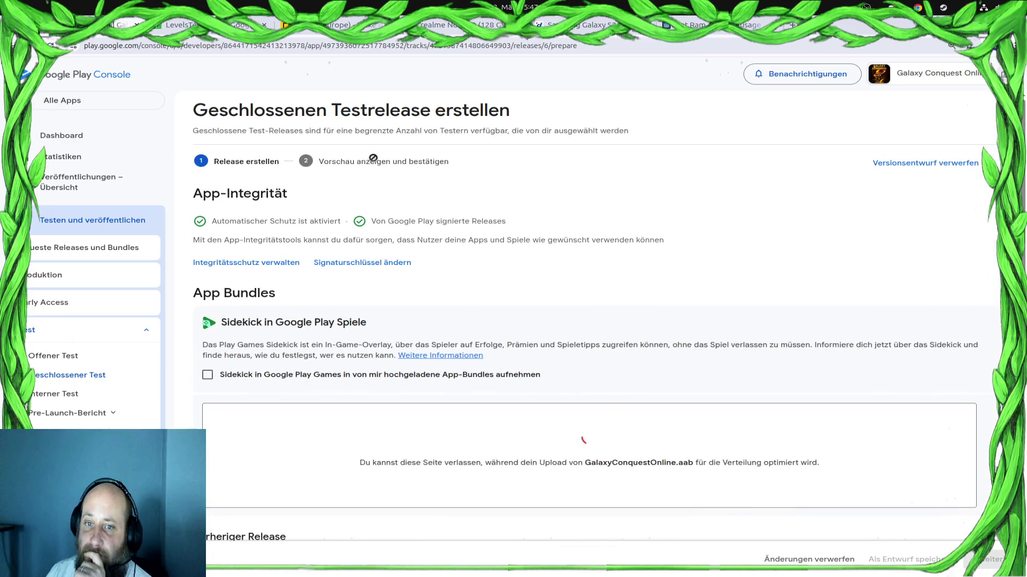
pyautogui.scroll(-3, 611, 170)
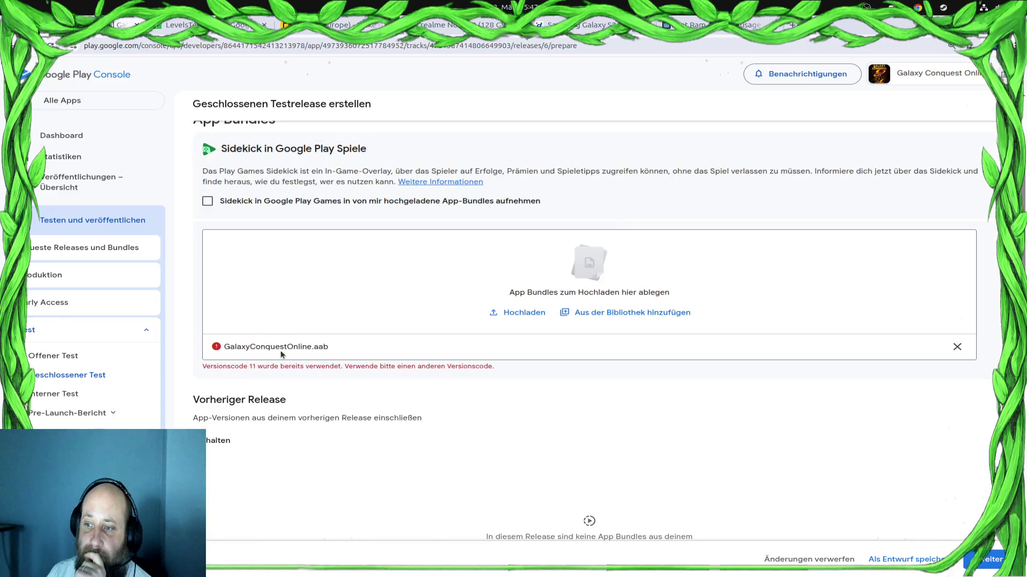
pyautogui.click(957, 347)
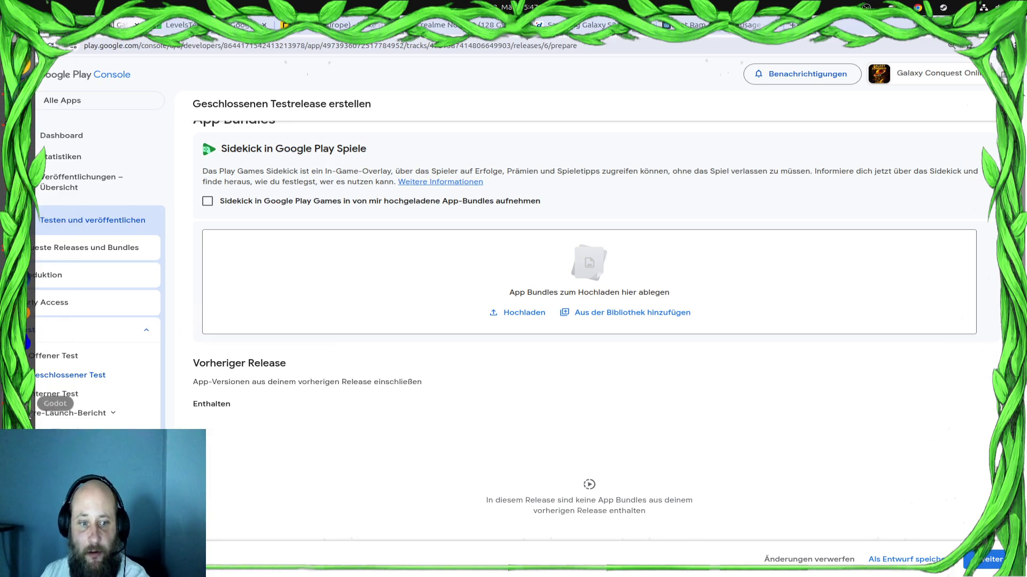
pyautogui.click(27, 405)
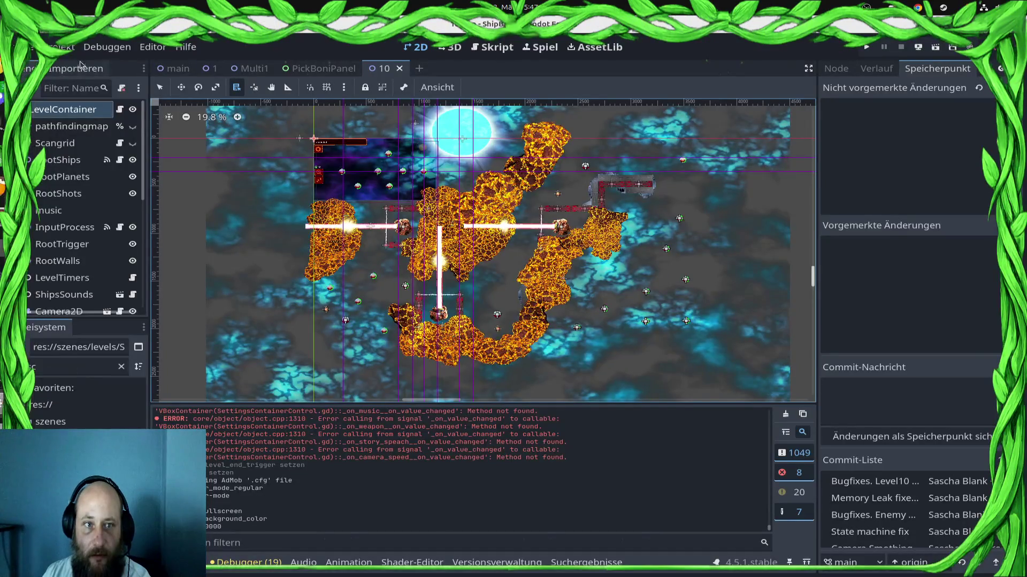
# Set the Android export preset's version code to 12
pyautogui.click(60, 47)
pyautogui.click(78, 66)
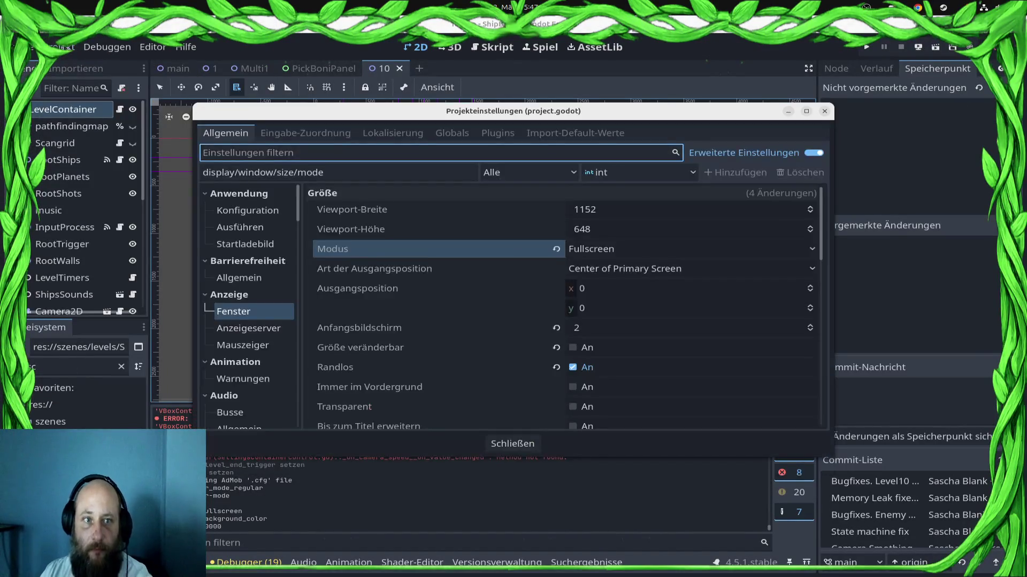
pyautogui.press('Escape')
pyautogui.click(60, 46)
pyautogui.click(137, 121)
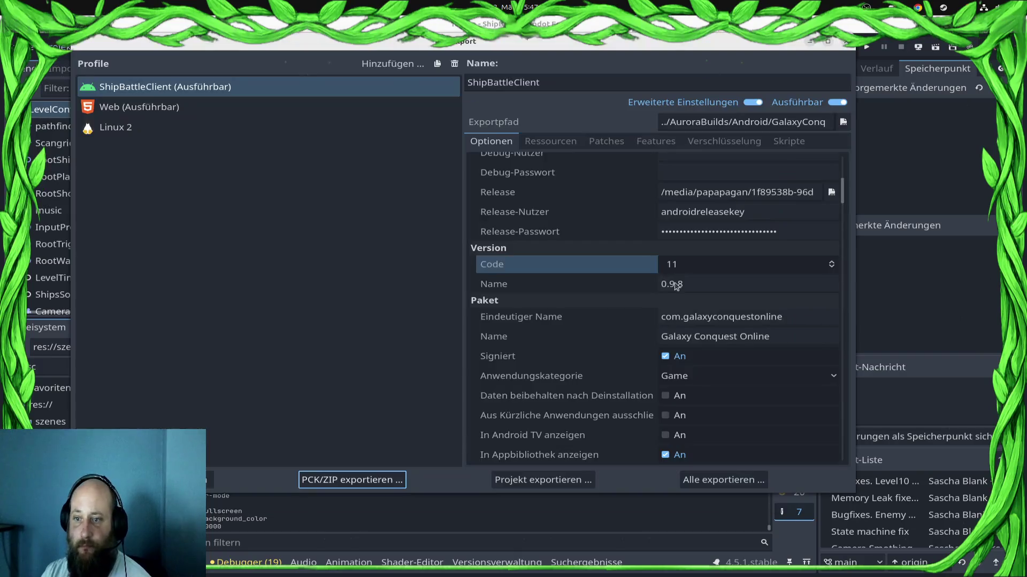
pyautogui.click(698, 271)
pyautogui.write('12')
pyautogui.press('Return')
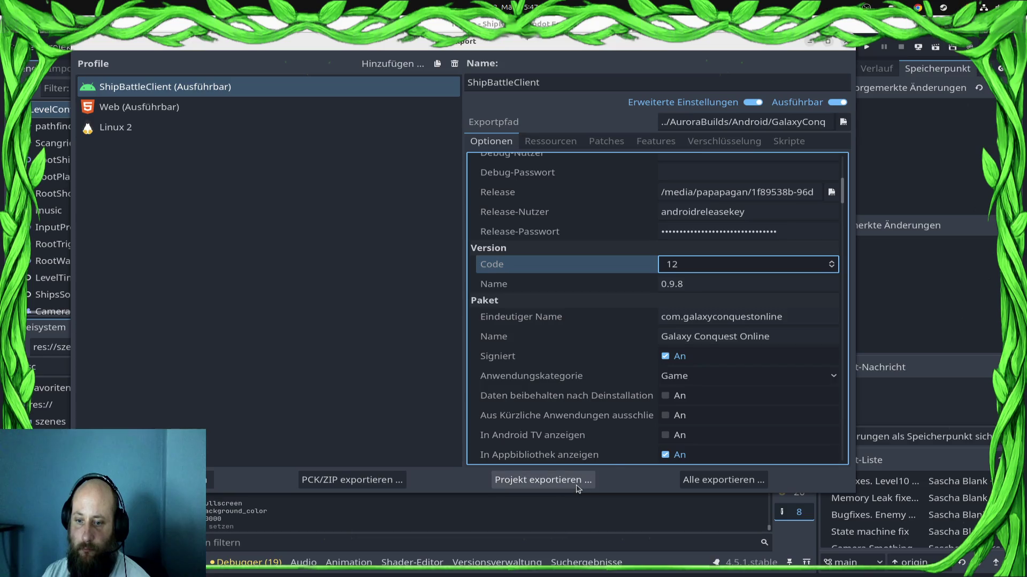
# Export the app bundle again, overwriting GalaxyConquestOnline.aab
pyautogui.click(579, 486)
pyautogui.click(613, 444)
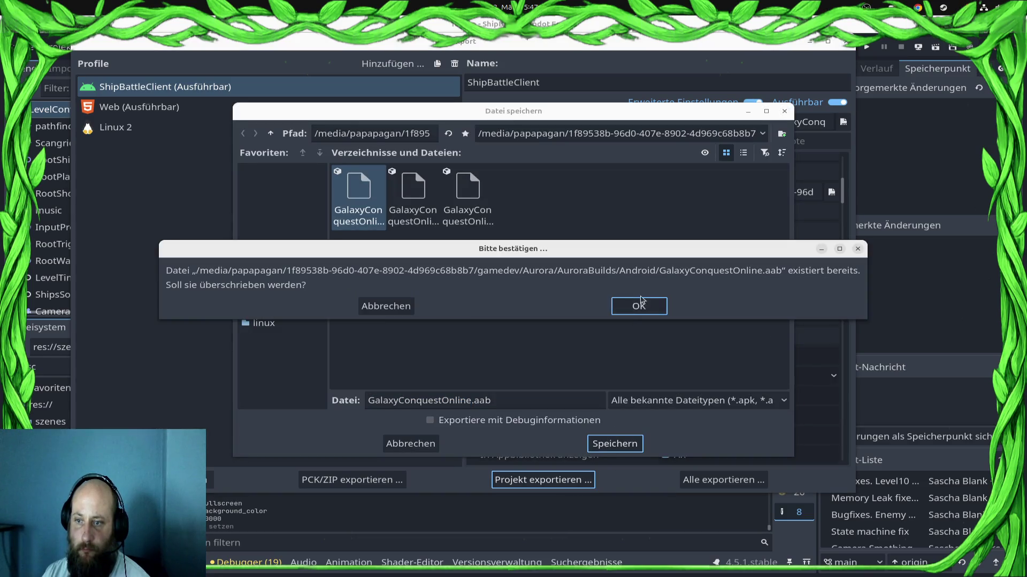
pyautogui.press('Return')
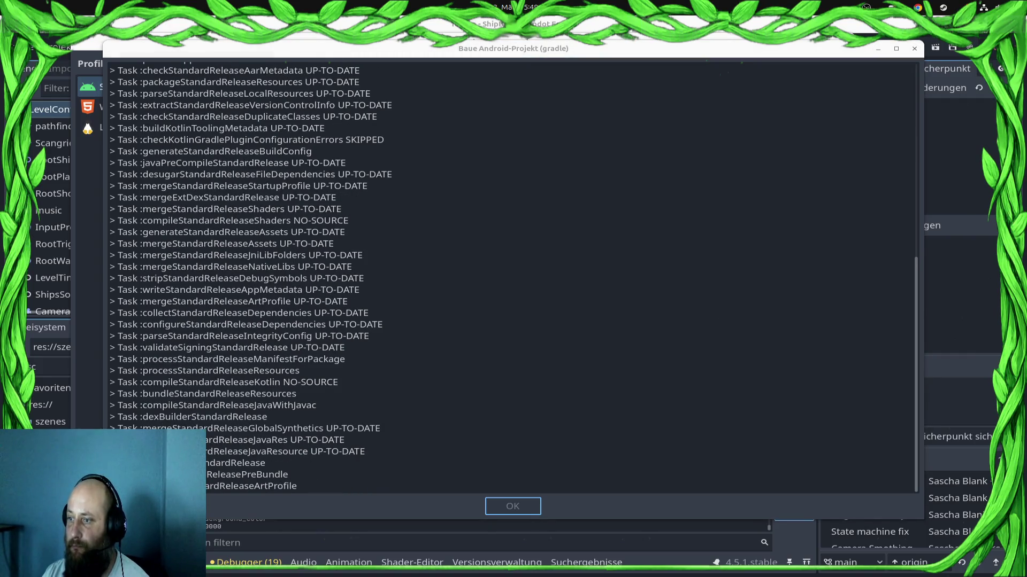
# Open Play Console's latest releases and bundles list, then dismiss Godot's export warnings
pyautogui.hotkey('alt', 'Tab')
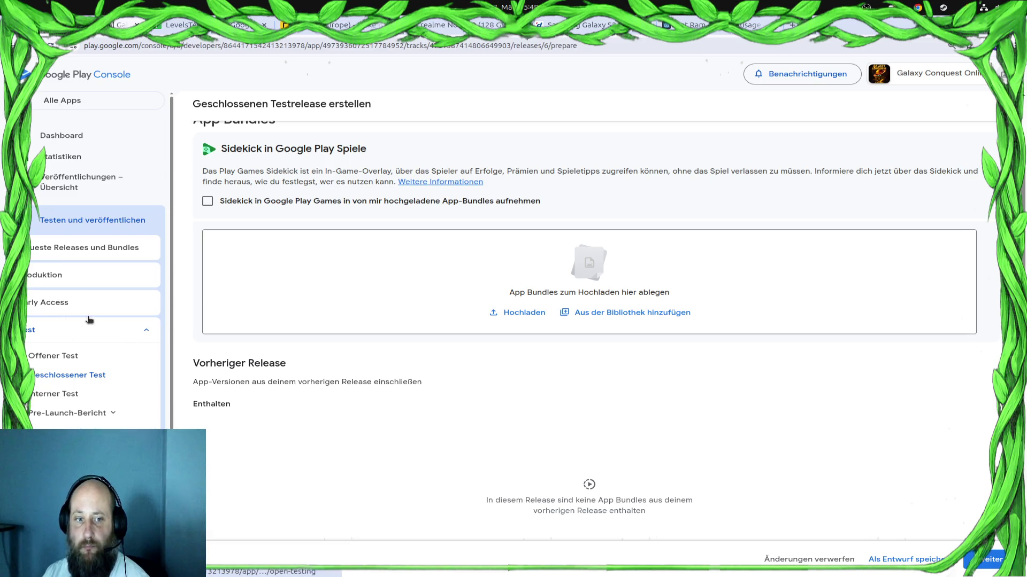
pyautogui.click(63, 184)
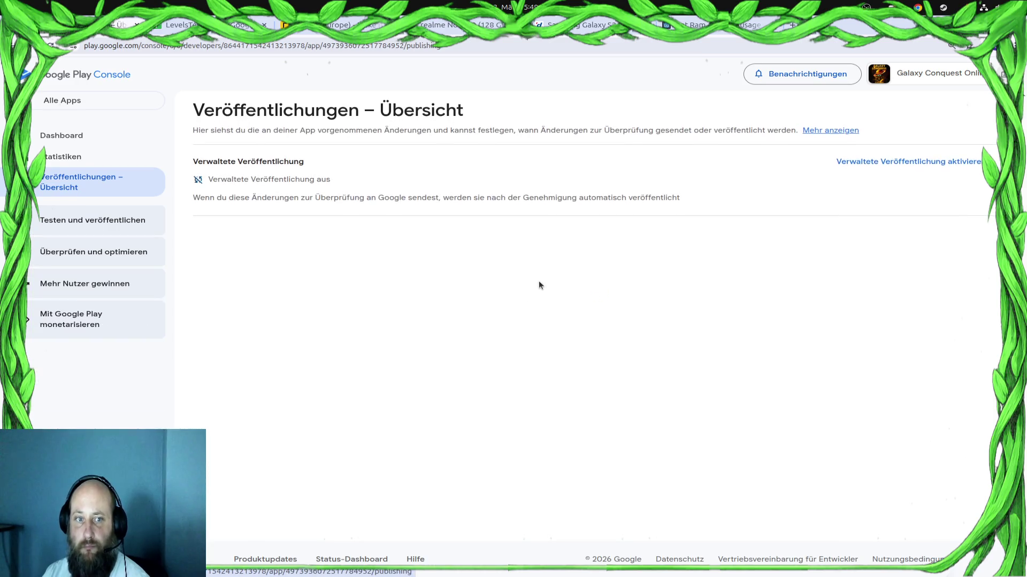
pyautogui.click(71, 221)
pyautogui.click(70, 253)
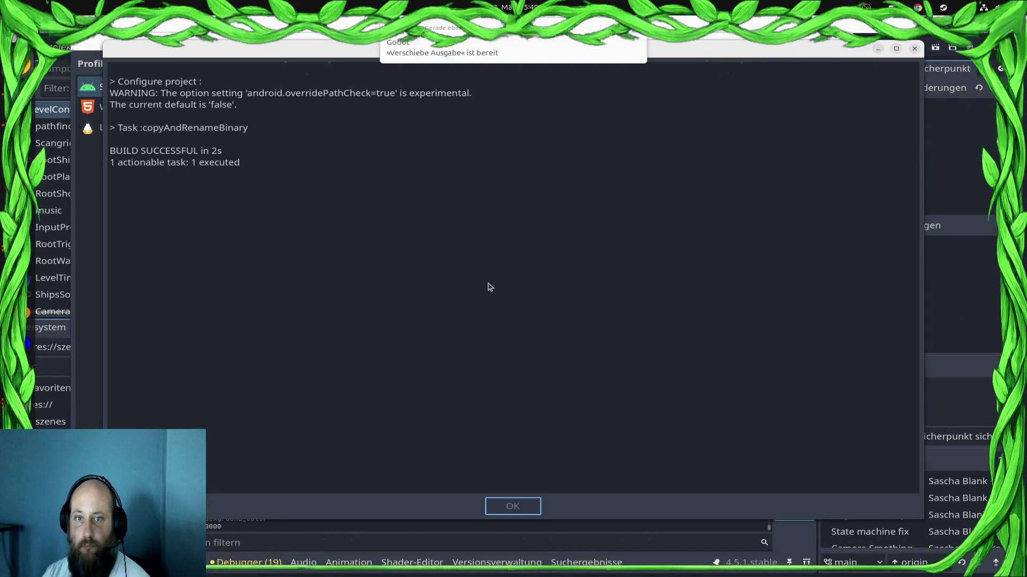
pyautogui.click(512, 421)
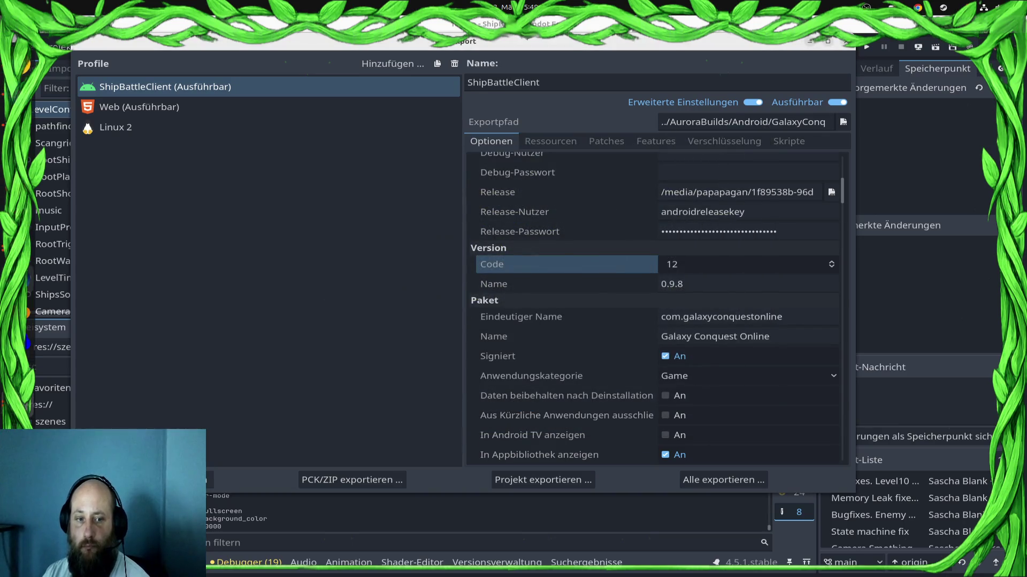
# Go to Test > Geschlossener Test, manage the BetaTest track, and edit the Unbenannter Release
pyautogui.hotkey('alt', 'Tab')
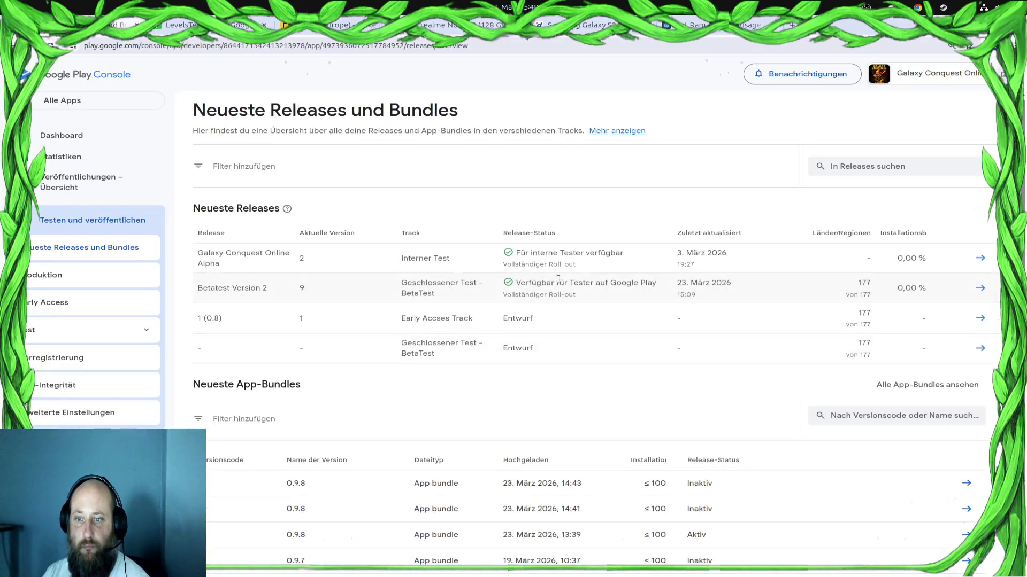
pyautogui.click(70, 330)
pyautogui.click(60, 381)
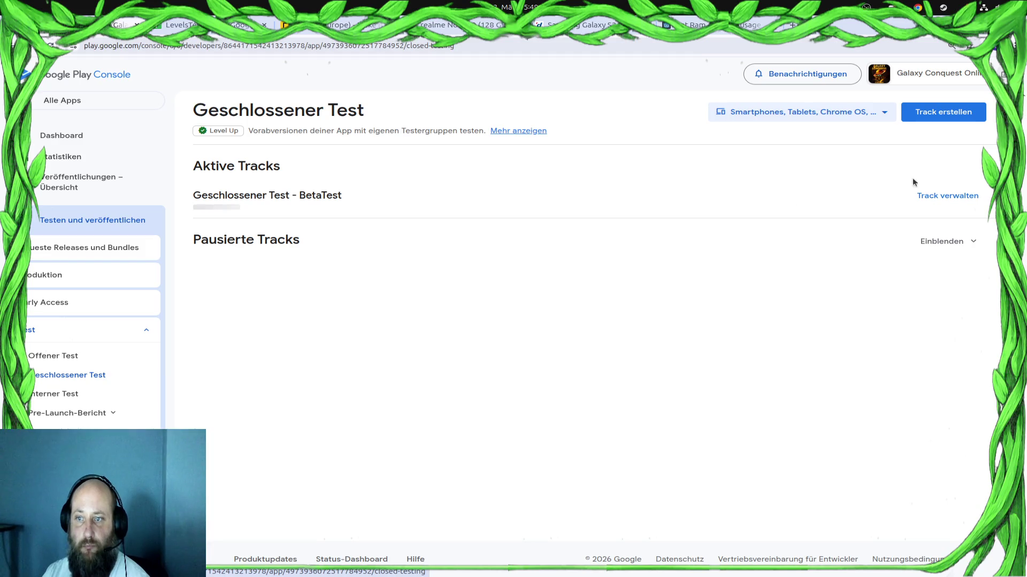
pyautogui.click(958, 196)
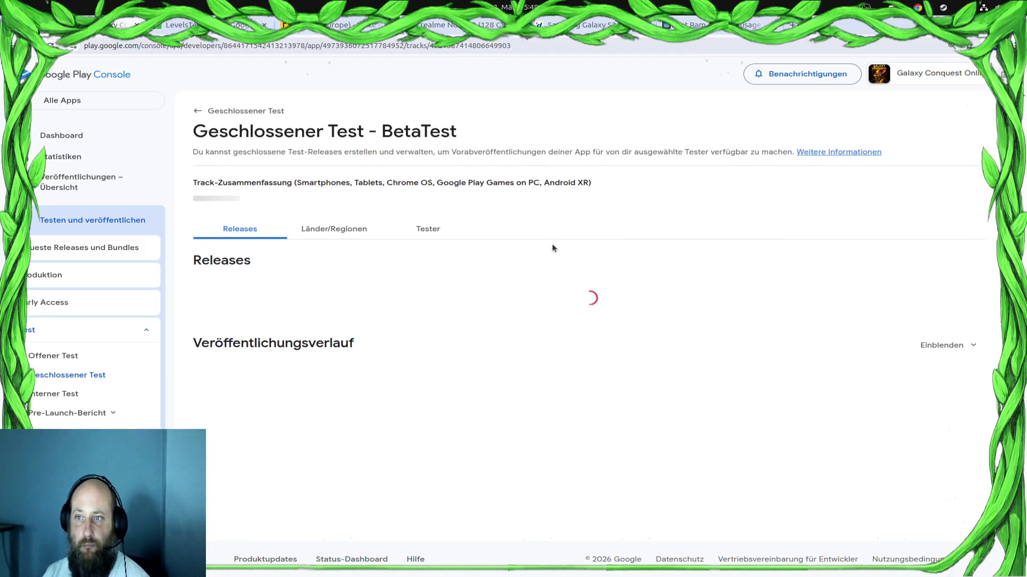
pyautogui.moveTo(907, 135)
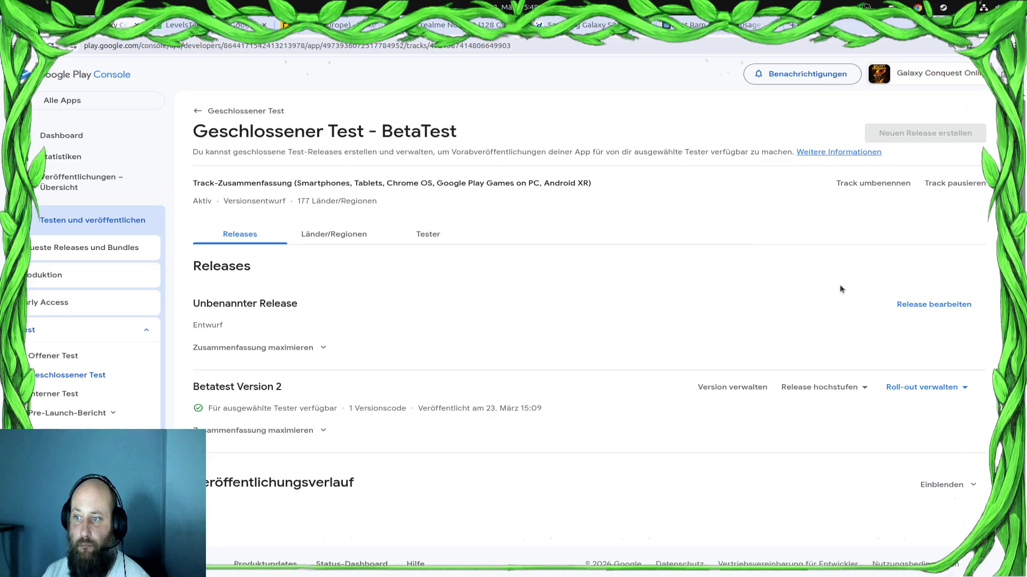
pyautogui.click(936, 306)
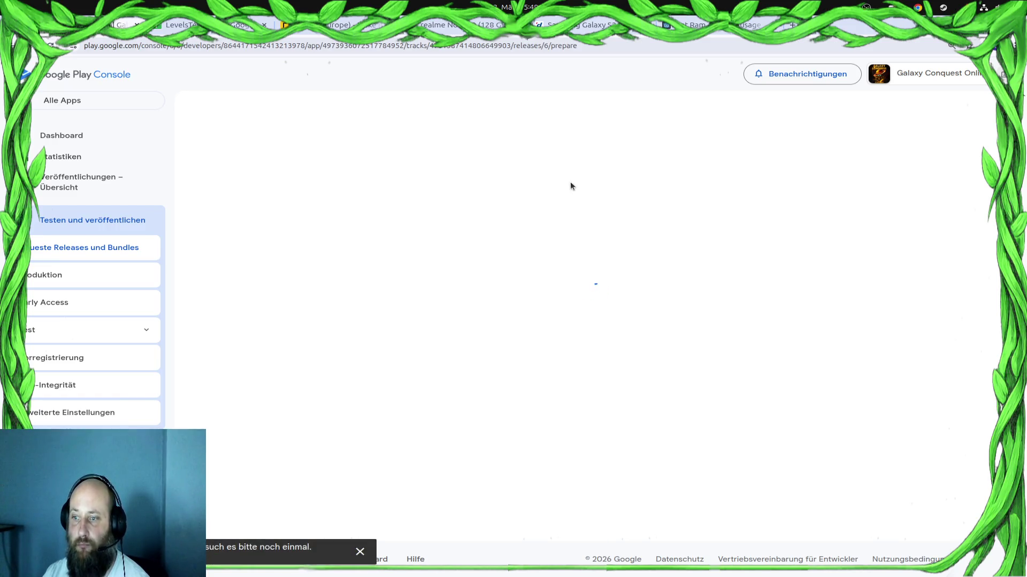
# Cut '6/prepare' from the Play Console page address and reload the shortened URL
pyautogui.click(579, 47)
pyautogui.moveTo(623, 46)
pyautogui.mouseDown()
pyautogui.moveTo(550, 47)
pyautogui.moveTo(574, 47)
pyautogui.mouseUp()
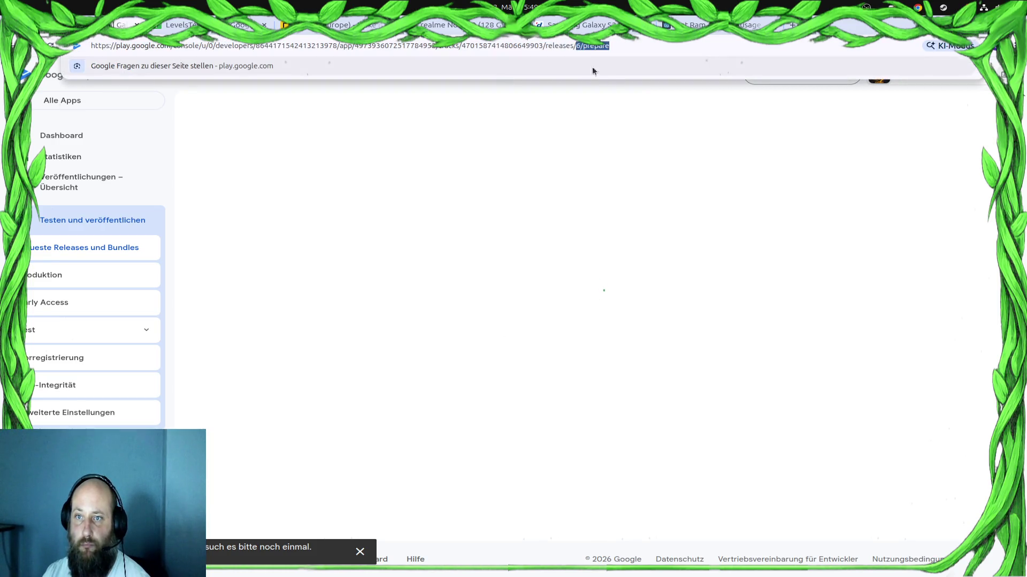
pyautogui.press('BackSpace')
pyautogui.press('Return')
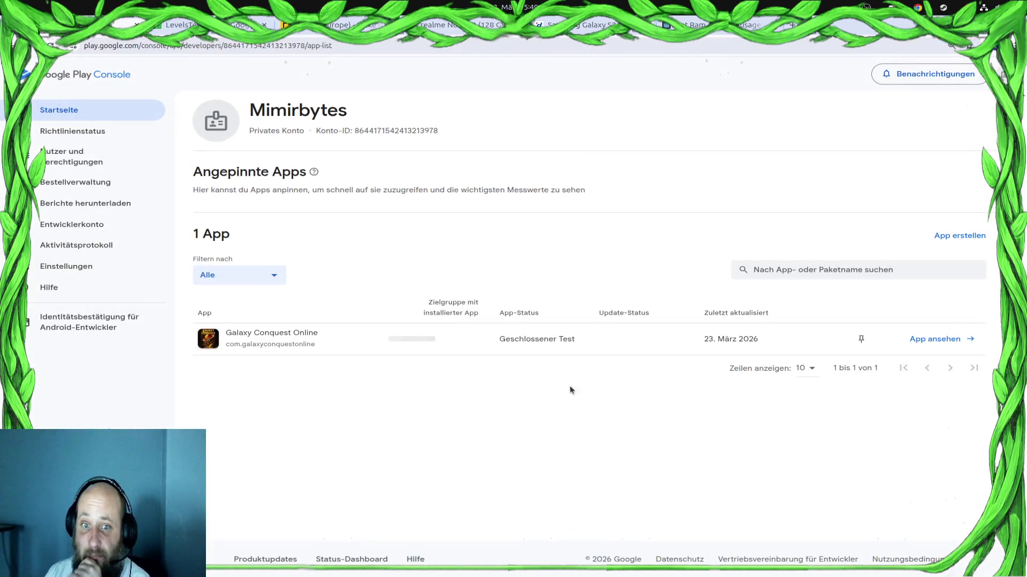
# Open Galaxy Conquest Online and go to the closed BetaTest track's management page
pyautogui.click(942, 340)
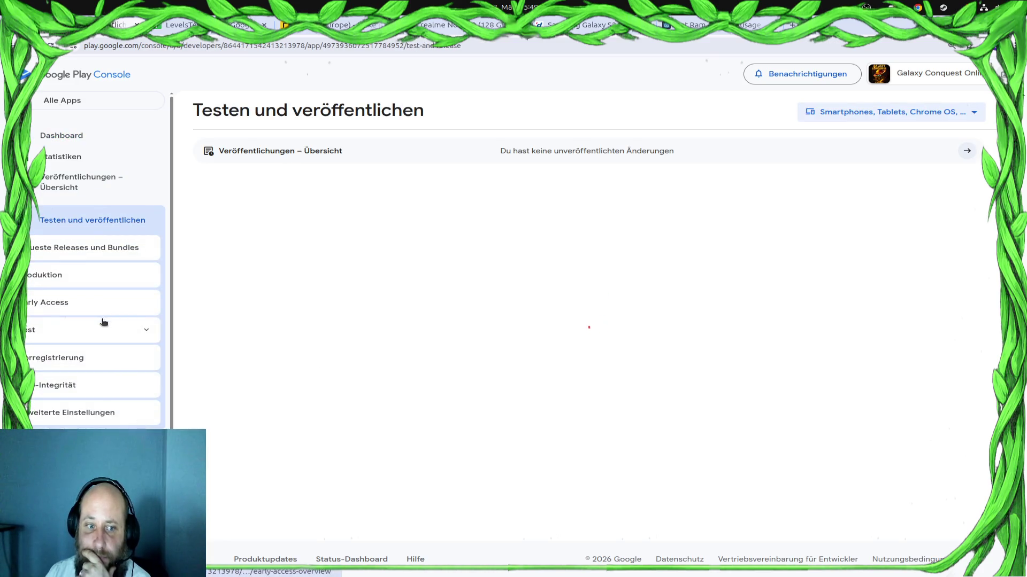
pyautogui.click(92, 374)
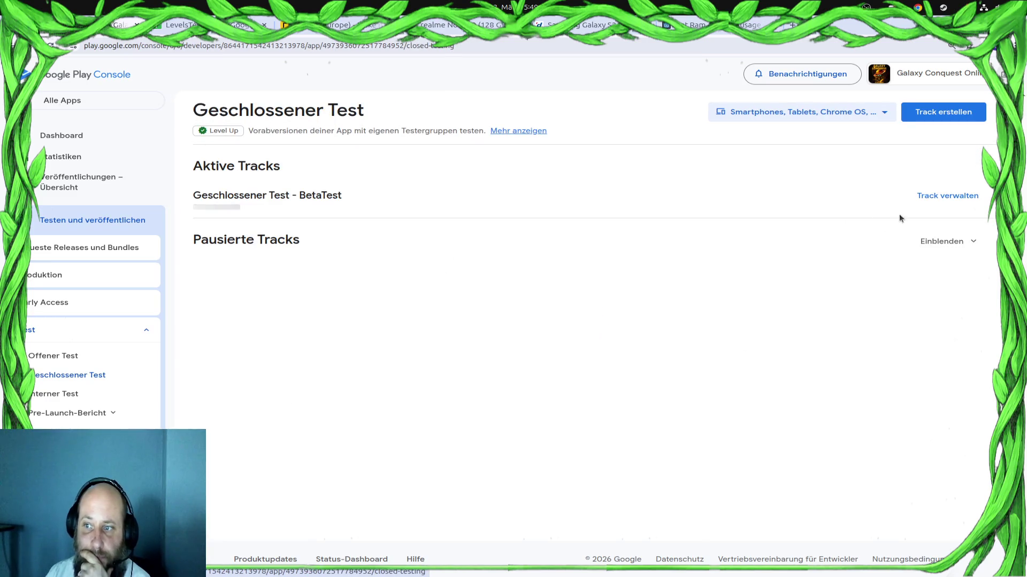
pyautogui.click(944, 199)
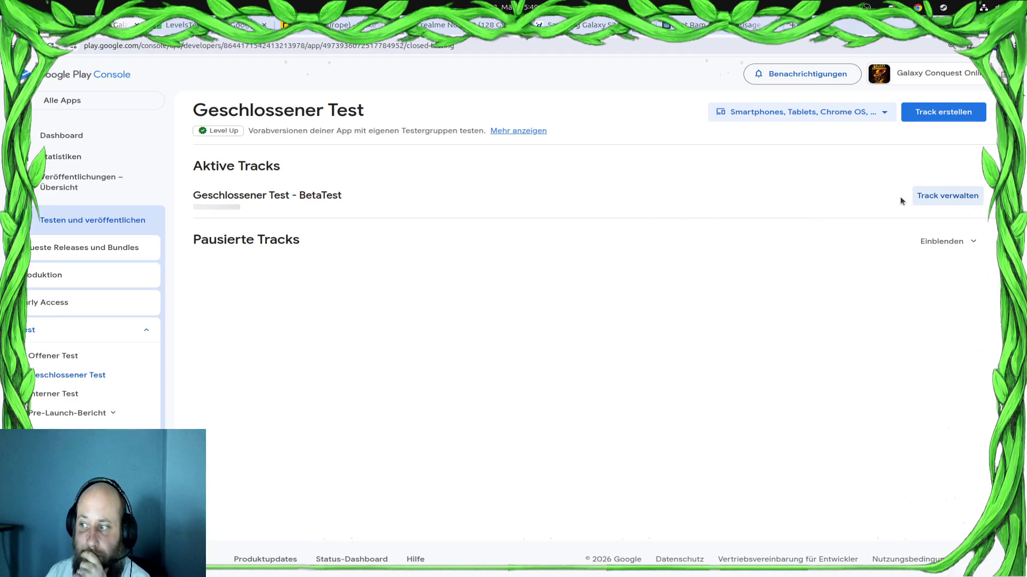
pyautogui.click(941, 195)
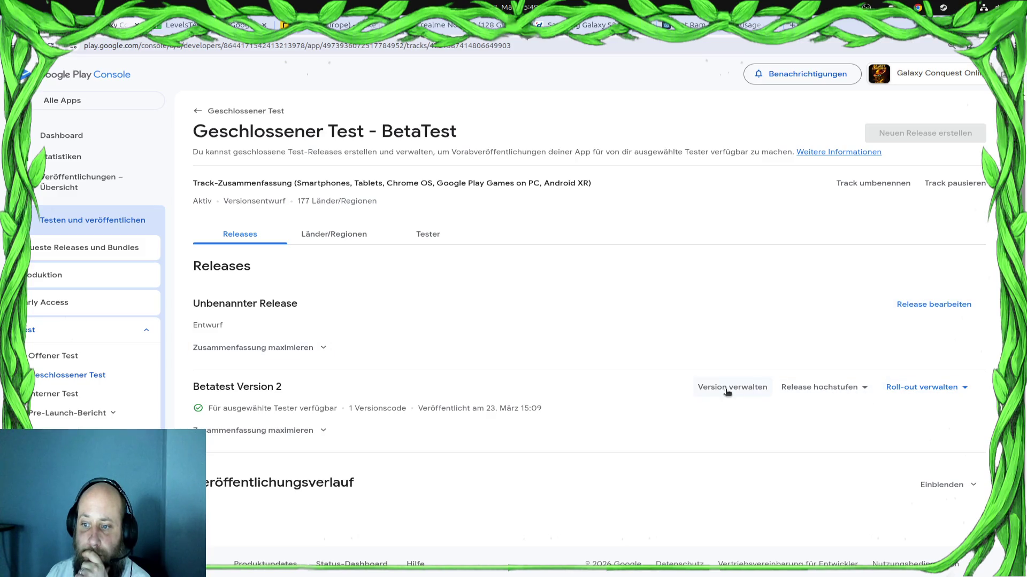
# Edit the unnamed draft release and remove the GalaxyConquestOnline.aab rejected for reused version code 11
pyautogui.click(952, 306)
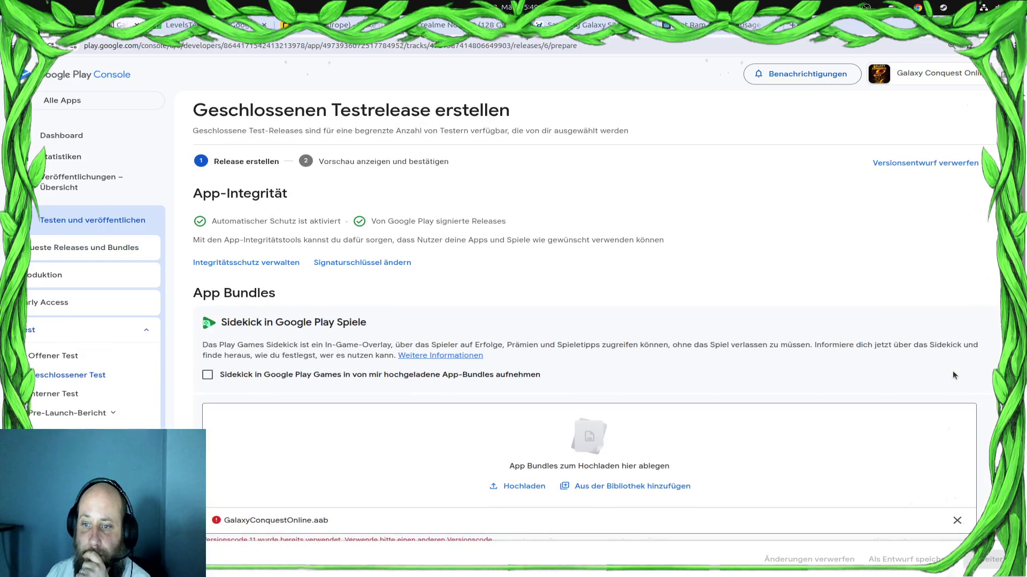
pyautogui.scroll(-3, 578, 278)
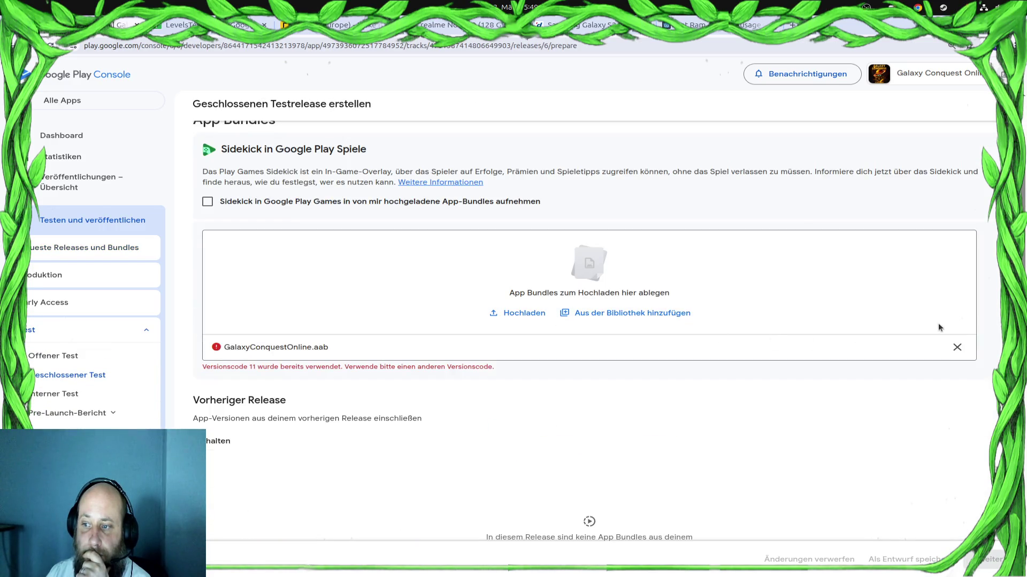
pyautogui.click(956, 348)
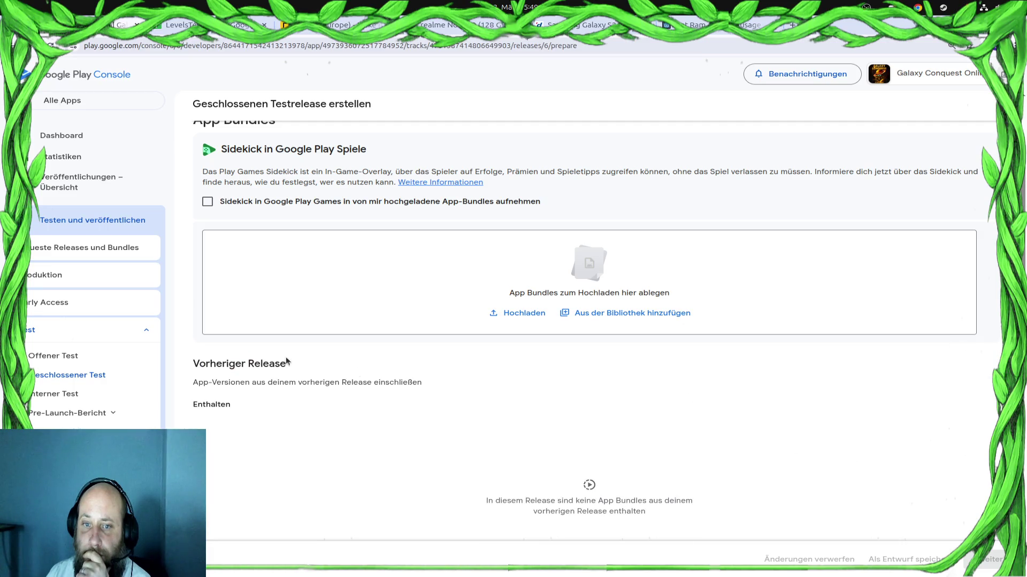
pyautogui.scroll(-7, 368, 344)
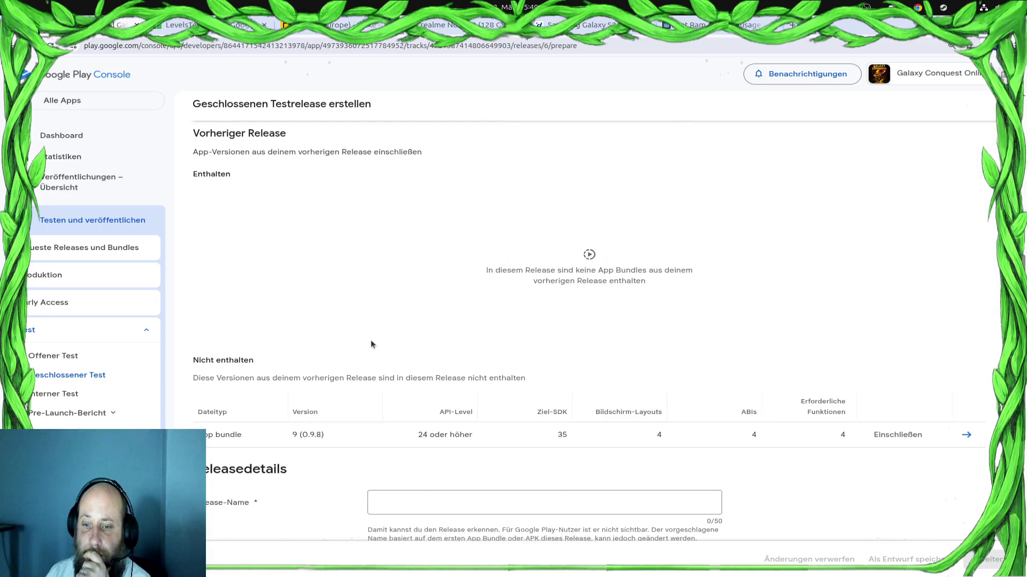
pyautogui.scroll(-4, 371, 344)
pyautogui.scroll(-2, 463, 316)
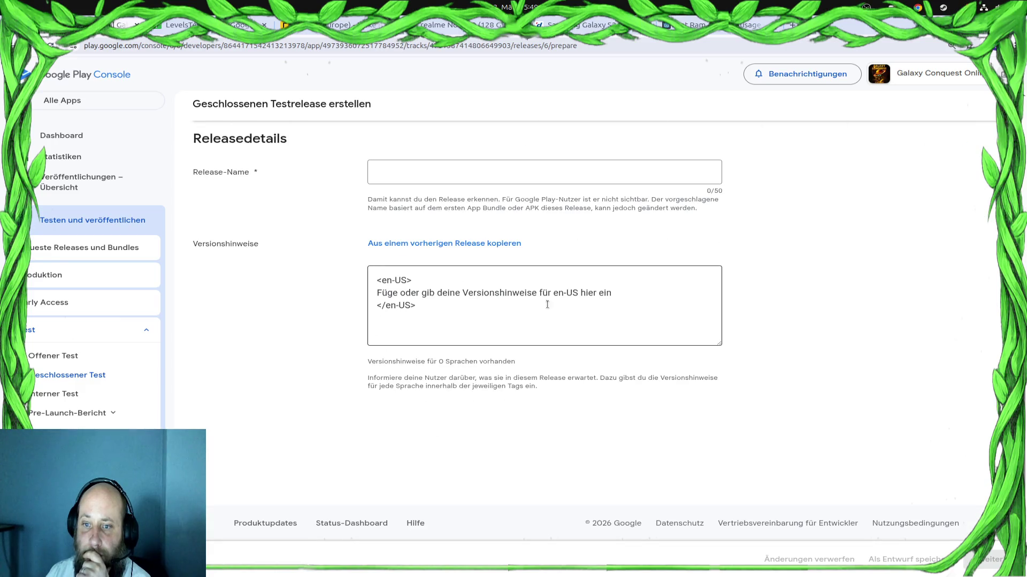
pyautogui.scroll(8, 570, 290)
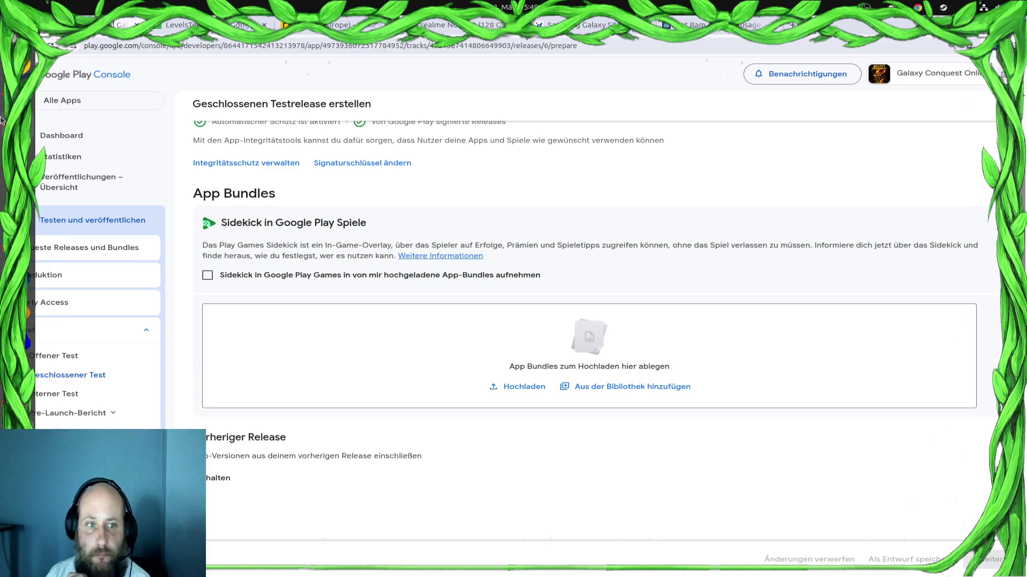
# Close Godot's Export dialog and return to the Play Console release form
pyautogui.hotkey('alt', 'Tab')
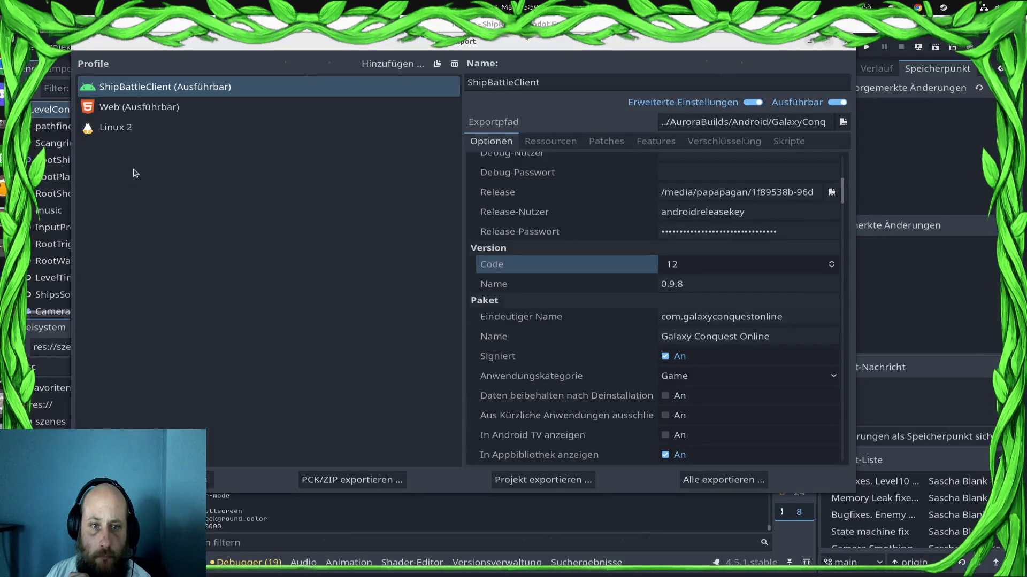
pyautogui.click(846, 43)
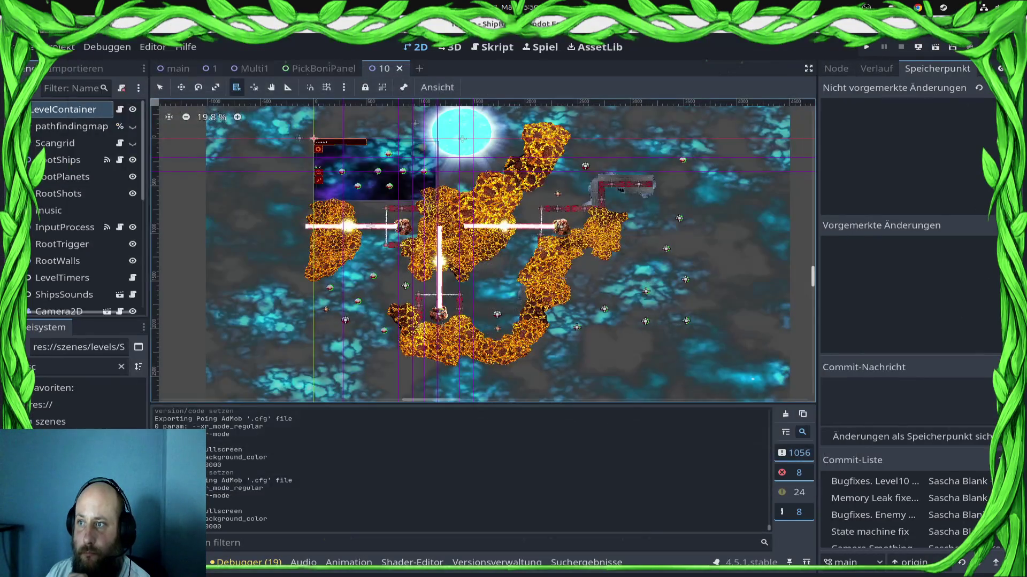
pyautogui.hotkey('alt', 'Tab')
# Drop GalaxyConquestOnline.aab onto the App Bundles zone and select the release-notes placeholder
pyautogui.moveTo(796, 318); pyautogui.dragTo(568, 353)
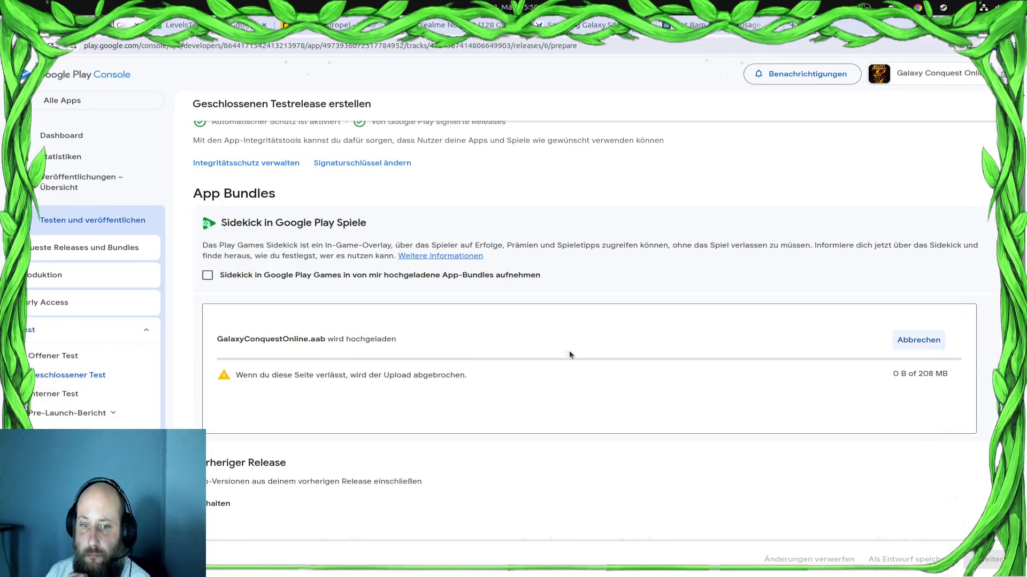
pyautogui.scroll(-10, 459, 367)
pyautogui.click(479, 435)
pyautogui.moveTo(623, 434)
pyautogui.mouseDown()
pyautogui.moveTo(504, 432)
pyautogui.moveTo(332, 449)
pyautogui.mouseUp()
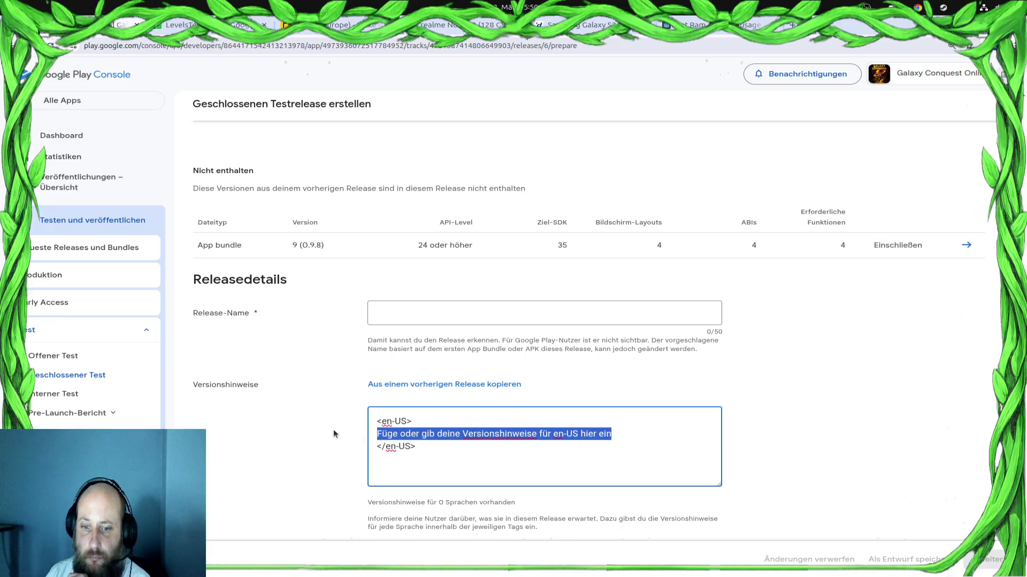
# Replace the release notes placeholder with 0.9.8
pyautogui.write('09.')
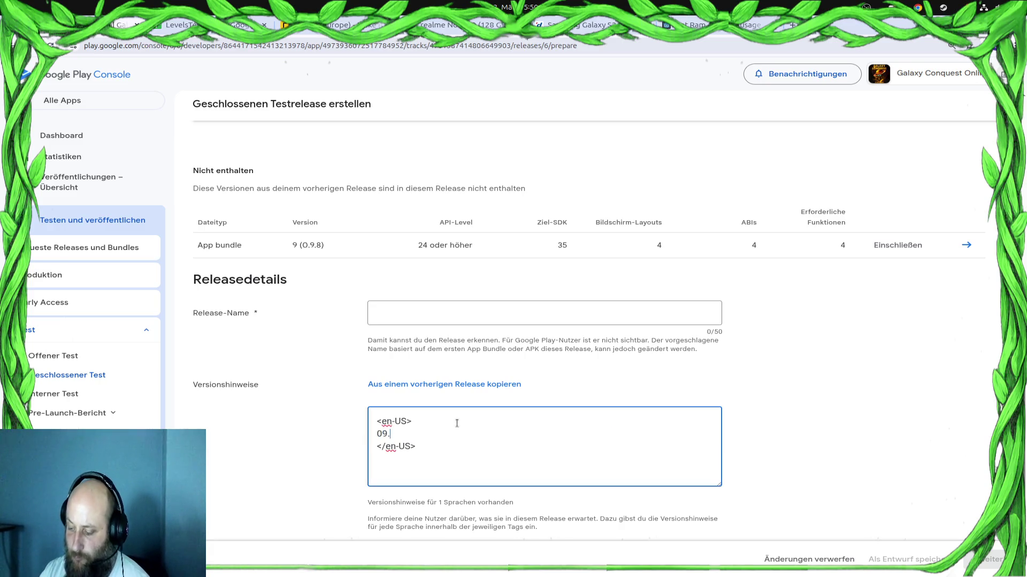
pyautogui.press('BackSpace')
pyautogui.press('BackSpace')
pyautogui.write('9.8')
# Name the release 'Betabuild 3' and scroll back up to the upload progress
pyautogui.click(545, 313)
pyautogui.write('Betabuild 3')
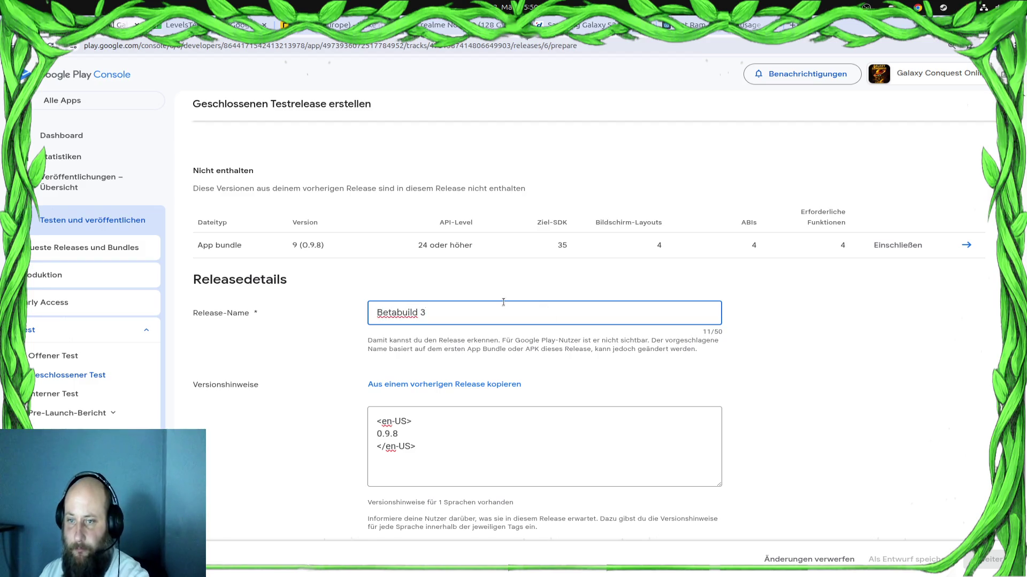
pyautogui.scroll(5, 529, 293)
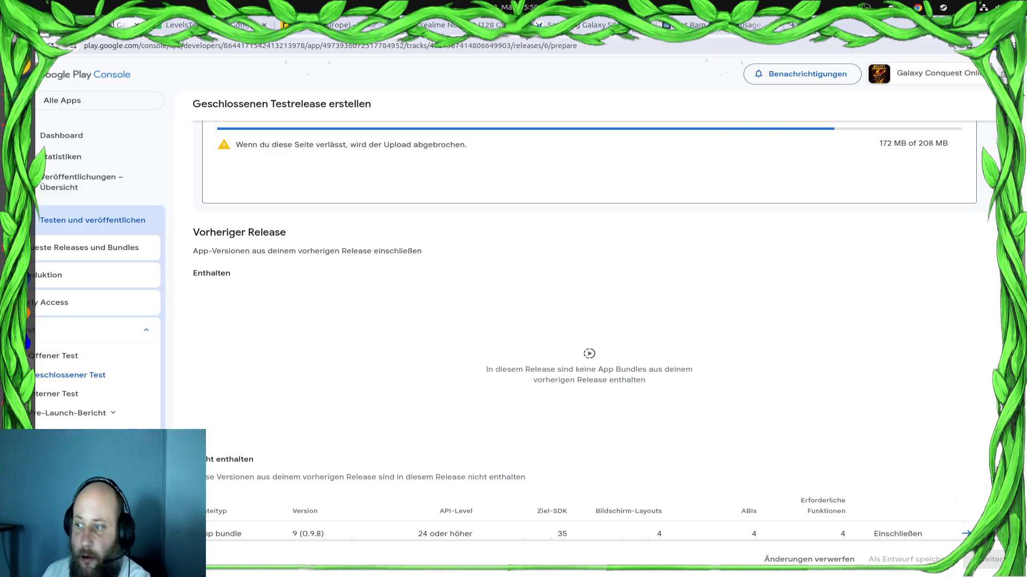
pyautogui.scroll(2, 531, 337)
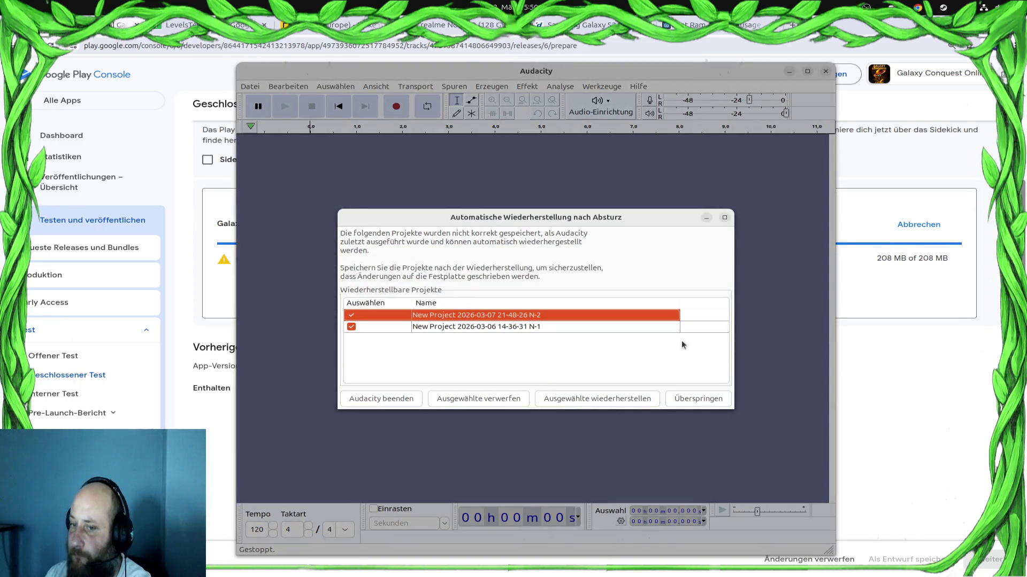
# Quit Audacity from the Automatic Crash Recovery dialog without restoring the unsaved projects
pyautogui.click(377, 398)
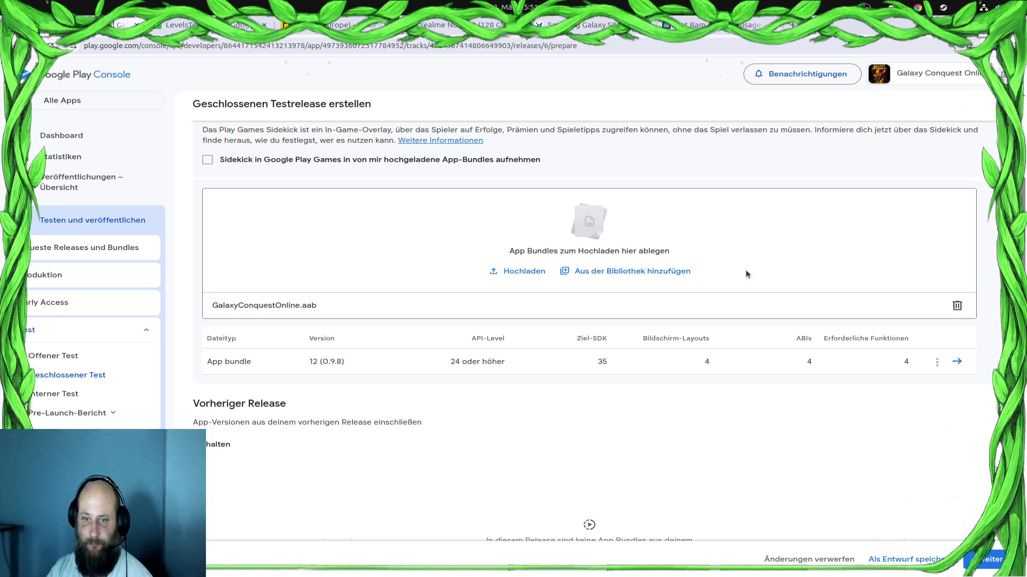
# Continue to review, save Betabuild 3 with the version 12 bundle, and view the overview
pyautogui.scroll(-2, 734, 433)
pyautogui.click(988, 560)
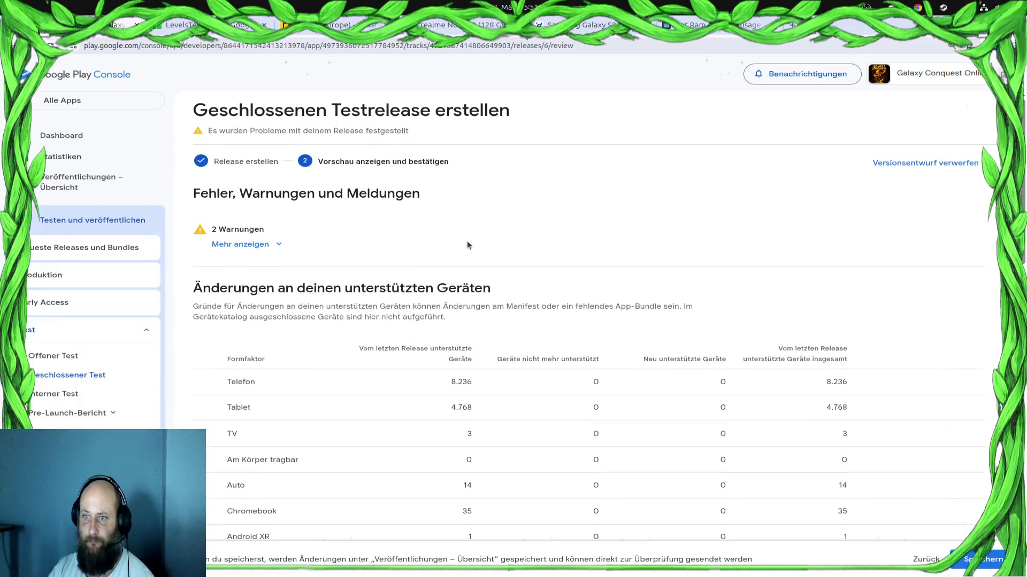
pyautogui.scroll(-15, 468, 242)
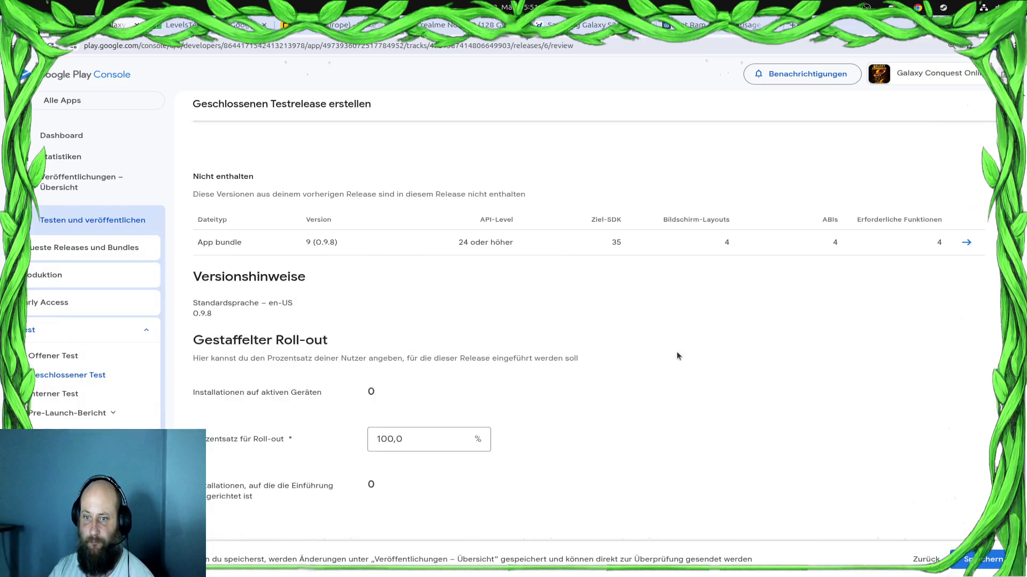
pyautogui.scroll(-3, 677, 353)
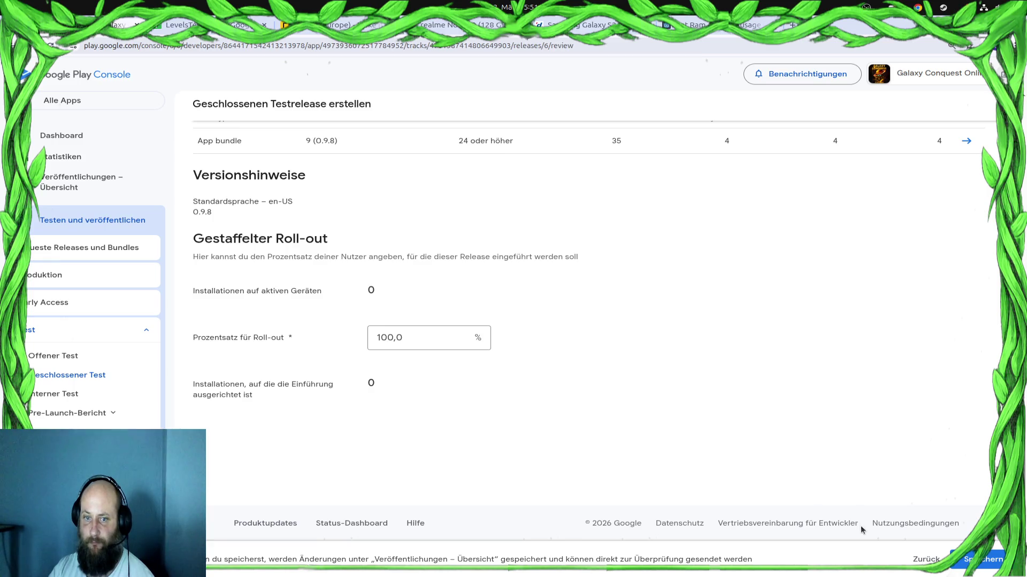
pyautogui.click(983, 559)
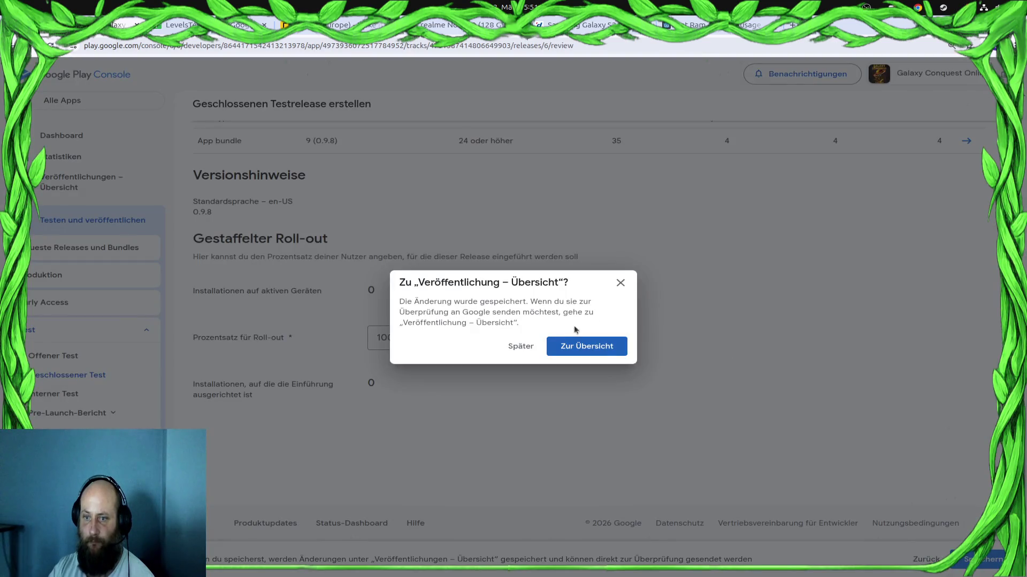
pyautogui.click(599, 349)
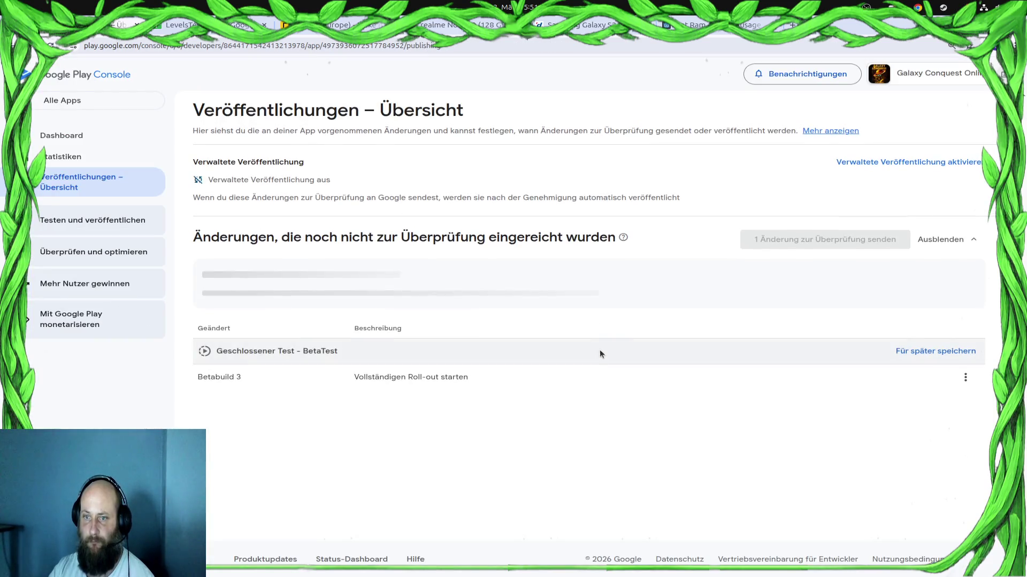
# Send the one pending Betabuild 3 change for review, confirm it, and hide the browser
pyautogui.click(825, 239)
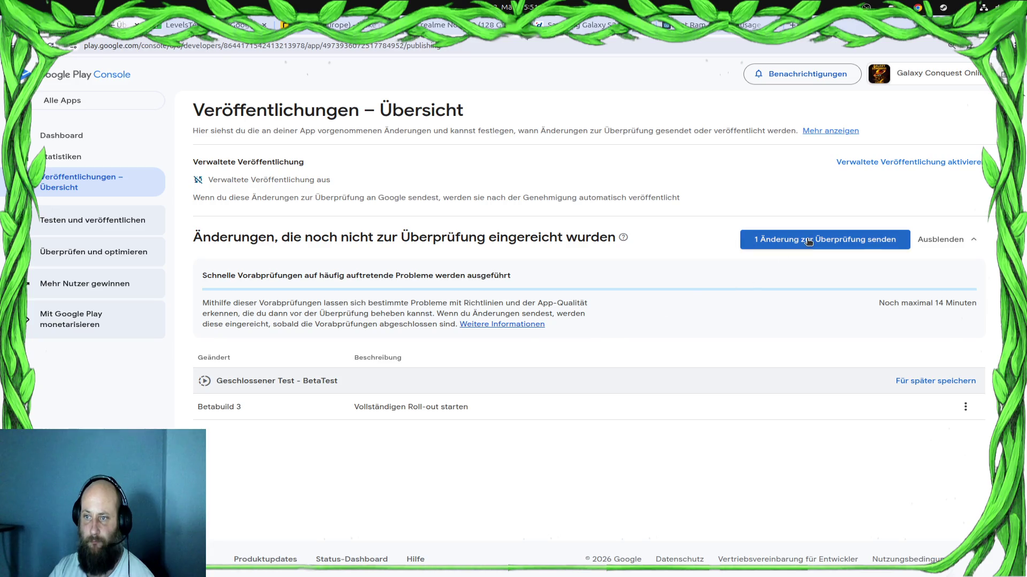
pyautogui.click(602, 362)
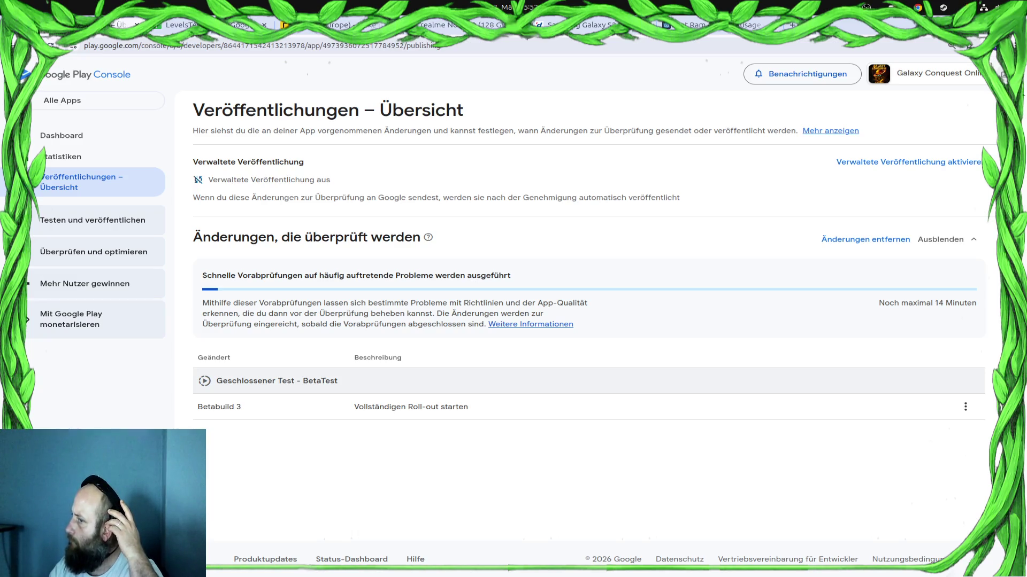
pyautogui.moveTo(3, 342)
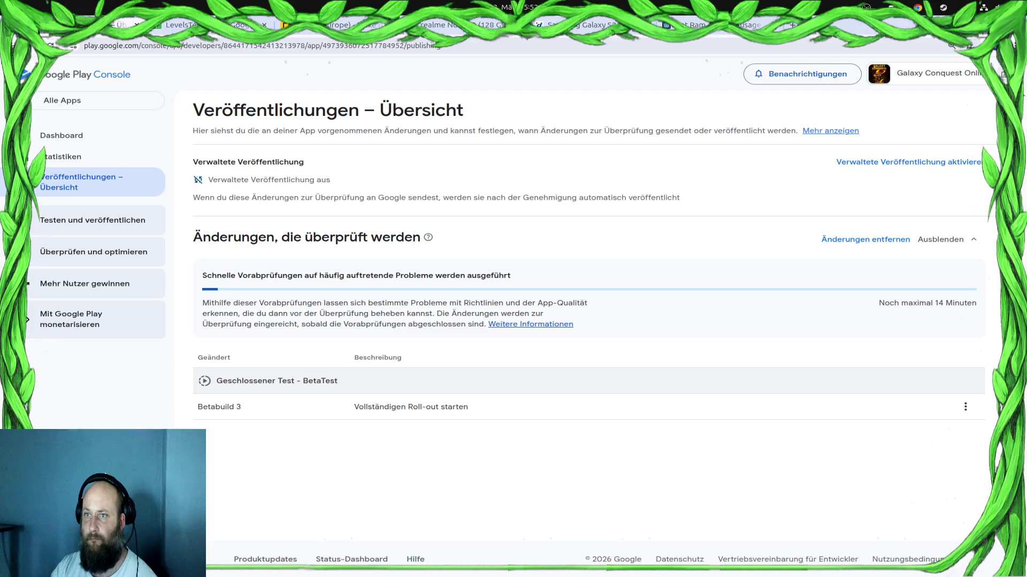
pyautogui.press('super+h')
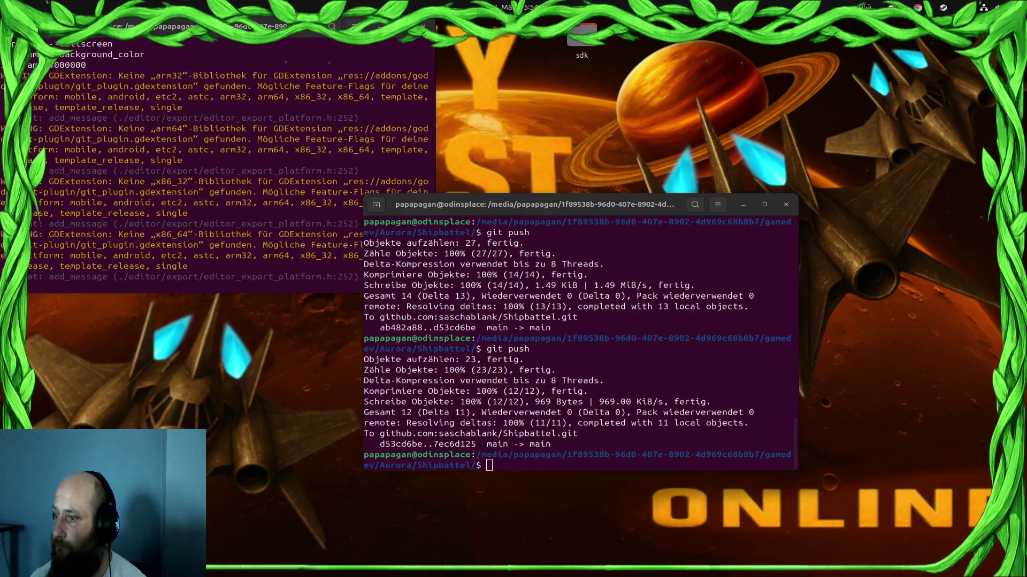
# Bring Chrome forward and refresh the Play Console overview to update the review status
pyautogui.moveTo(2, 90)
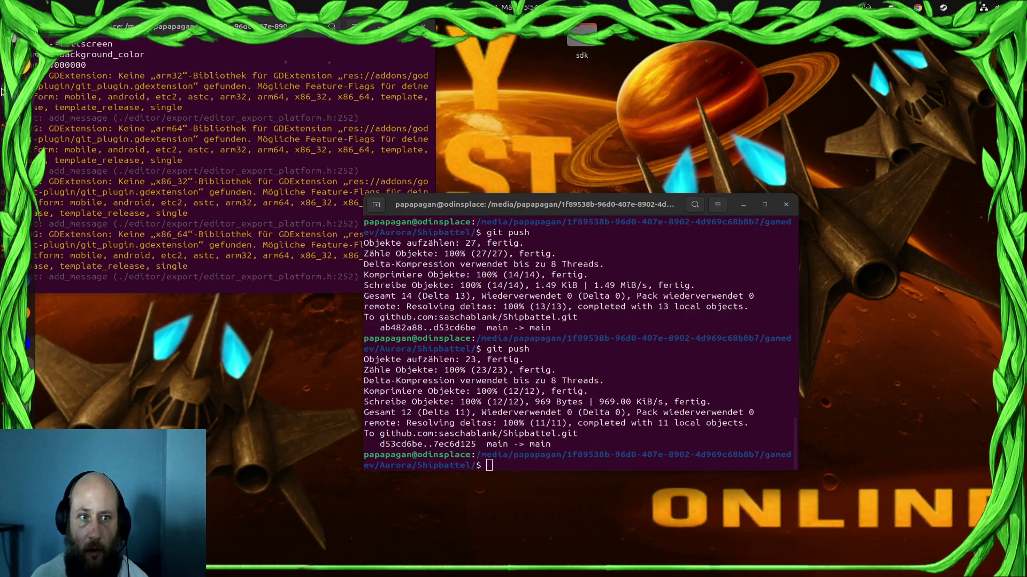
pyautogui.click(19, 64)
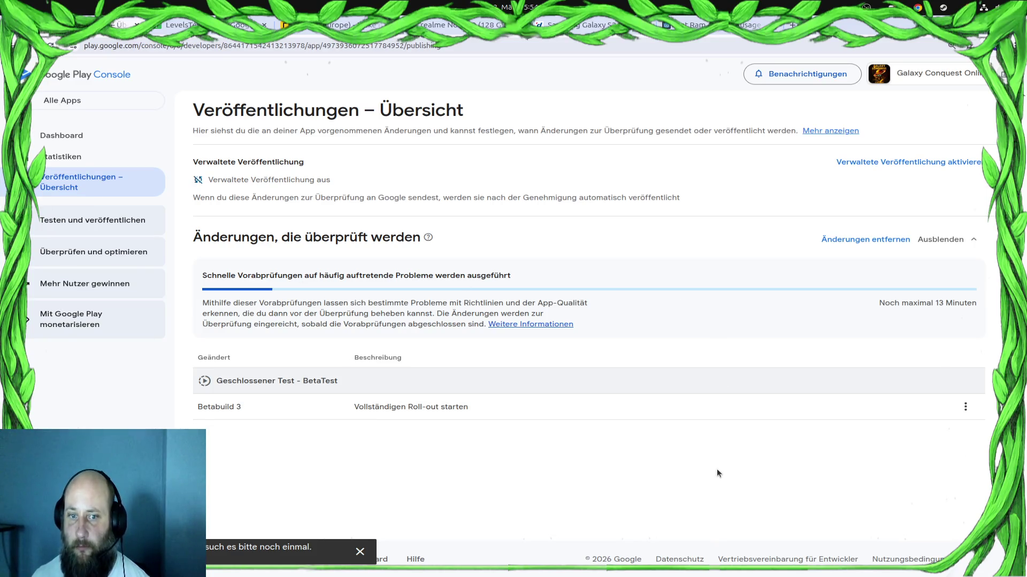
pyautogui.press('F5')
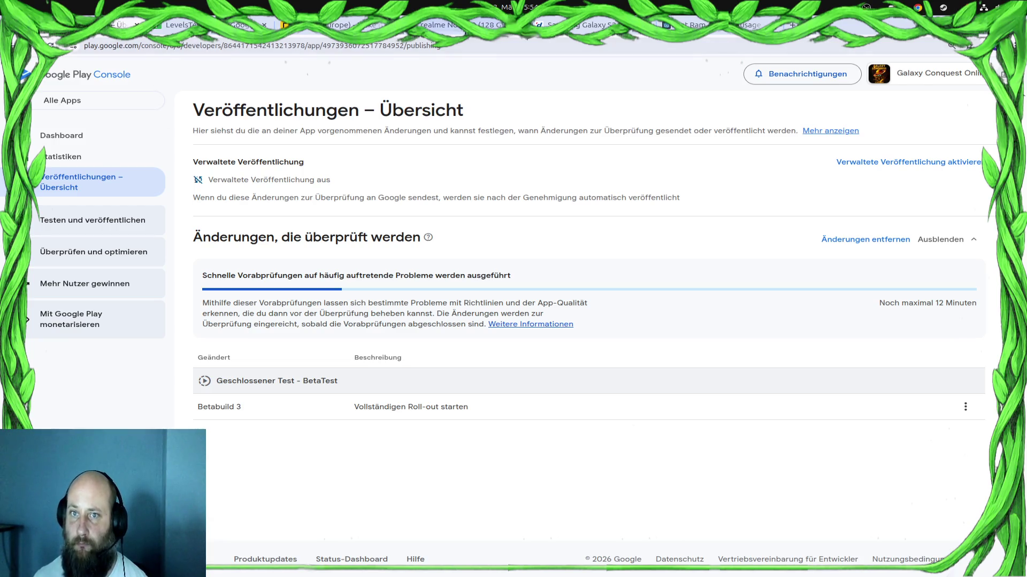
# Minimise Chrome and both terminals, restore Chrome, and bring up the desktop search
pyautogui.click(982, 36)
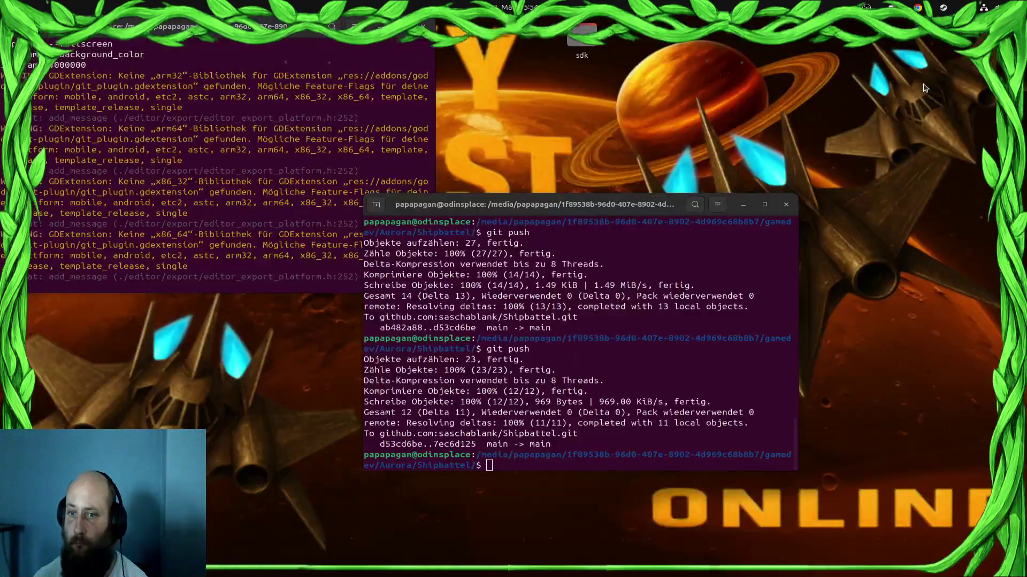
pyautogui.click(745, 206)
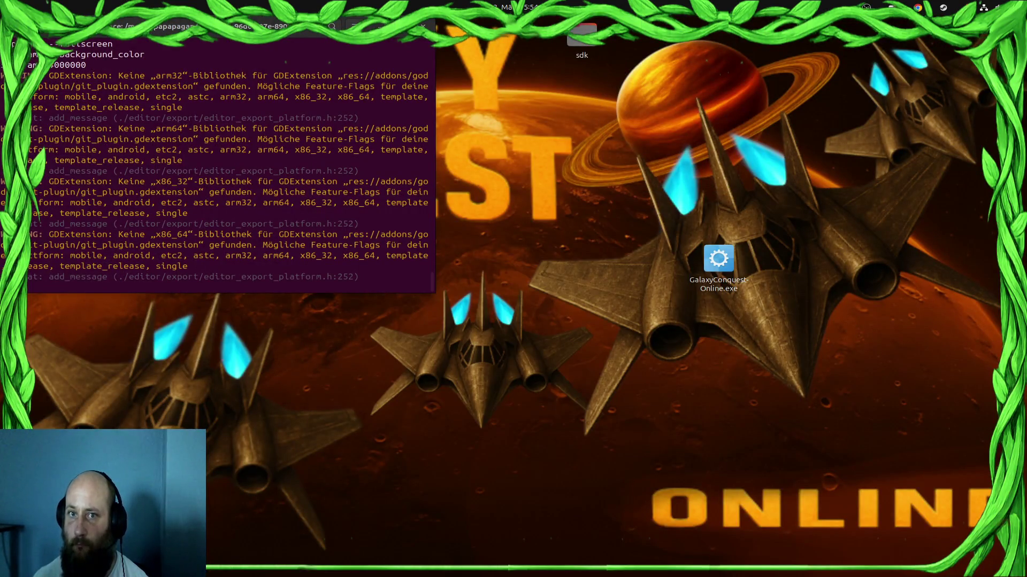
pyautogui.click(381, 26)
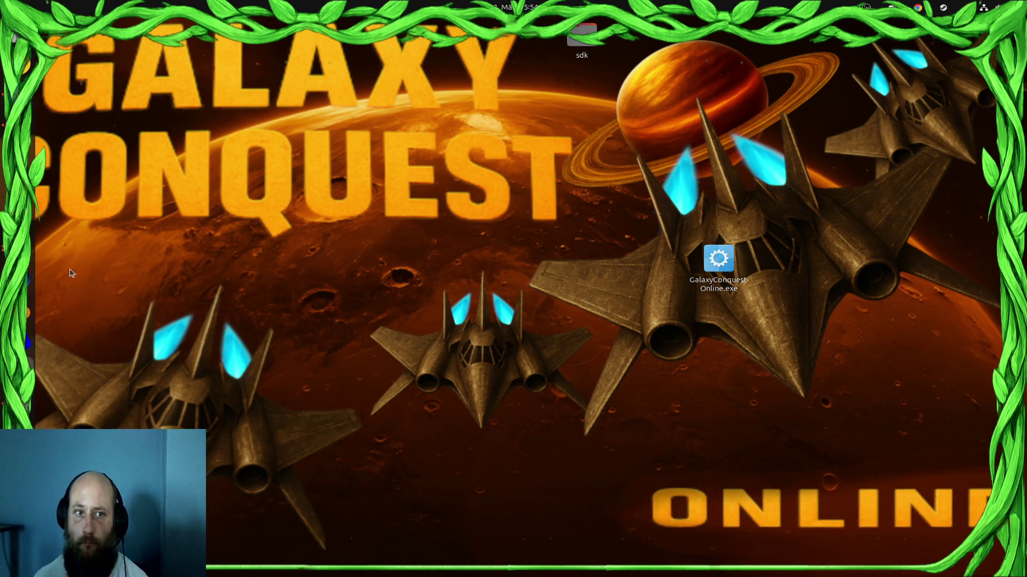
pyautogui.click(28, 64)
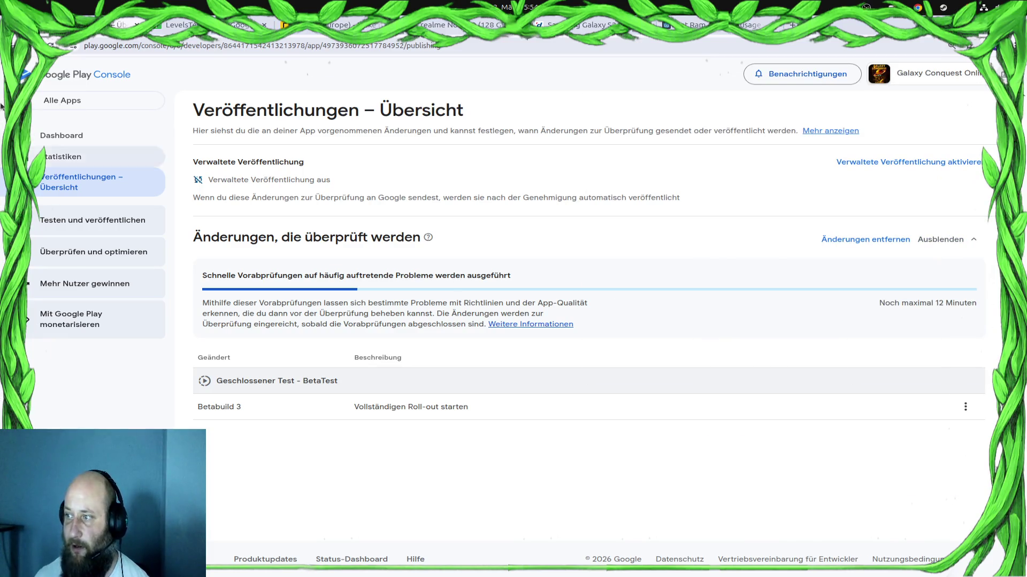
pyautogui.press('super')
# Launch Geany via a 'gean' search, create a new document, and switch back to Chrome
pyautogui.write('gean')
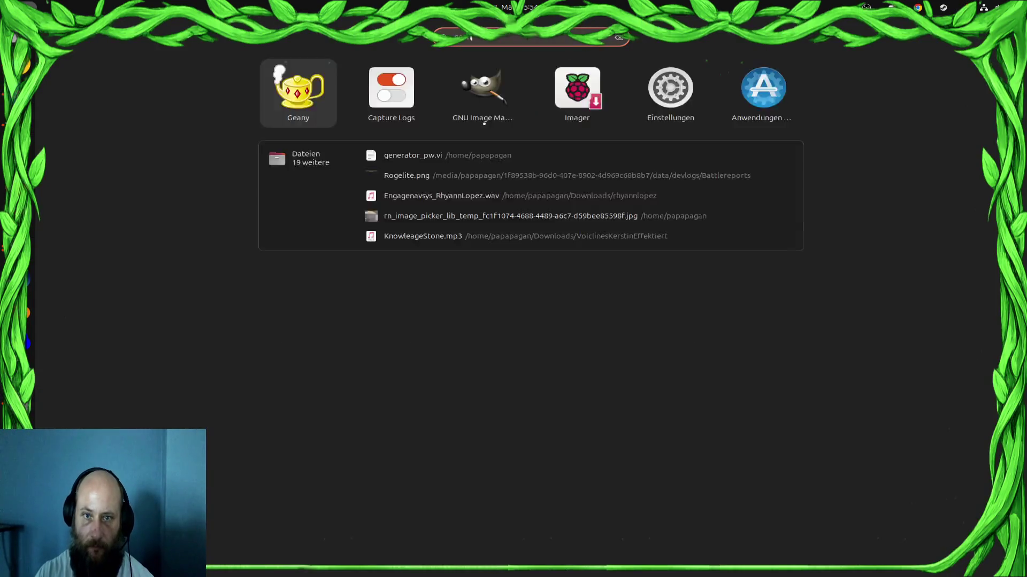
pyautogui.press('Escape')
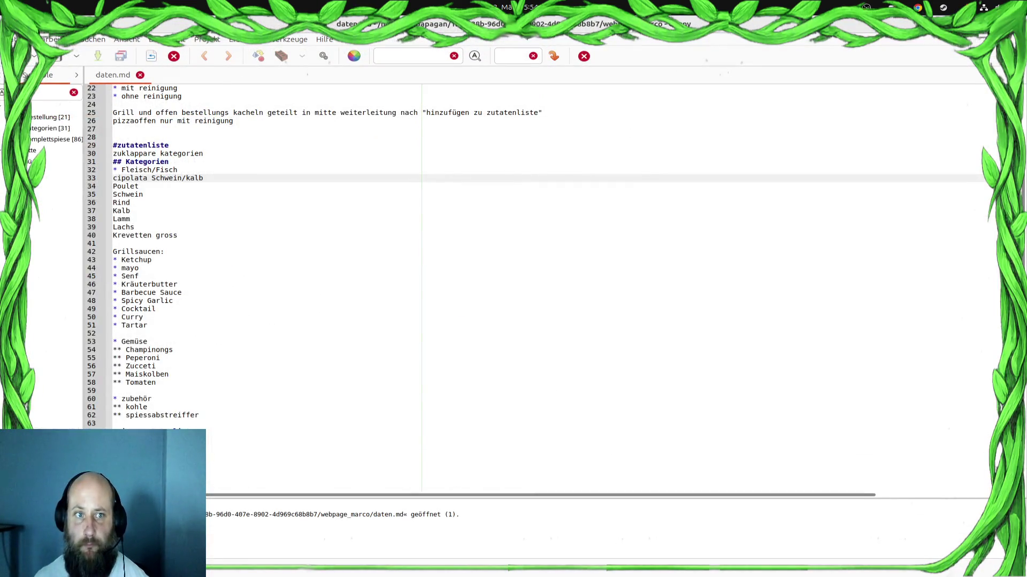
pyautogui.hotkey('ctrl', 'n')
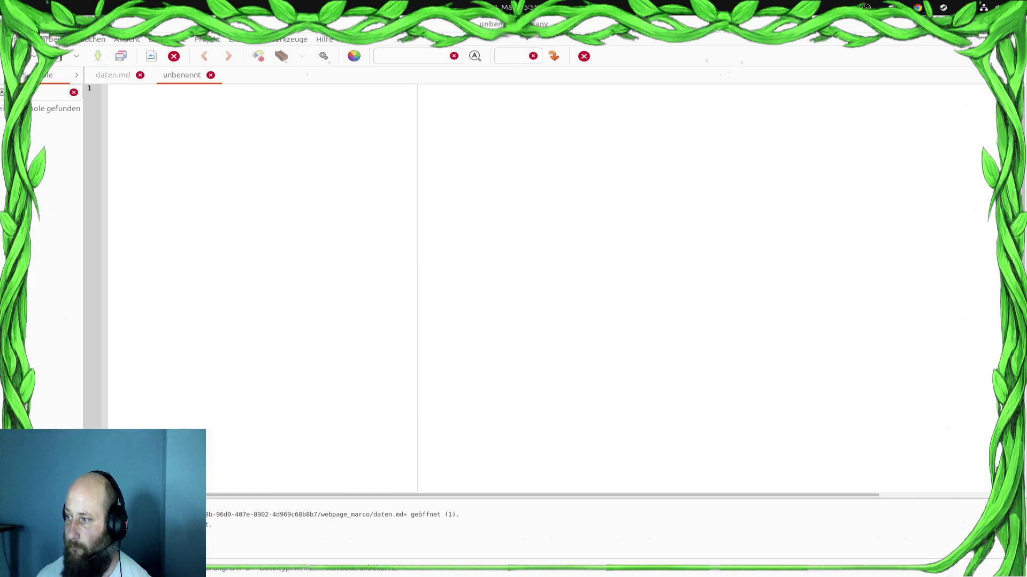
pyautogui.hotkey('alt', 'Tab')
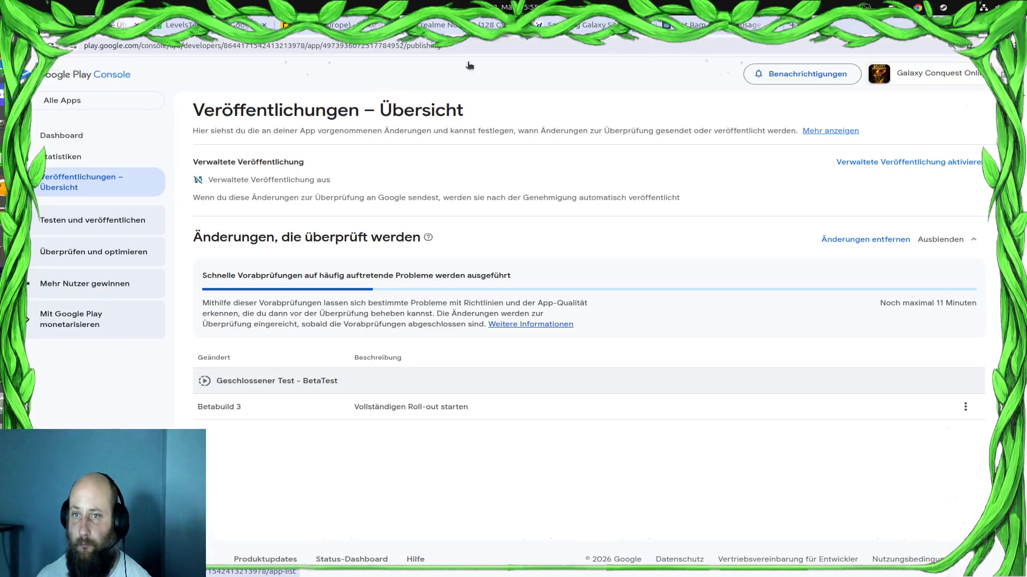
# Toggle the window overview back to the browser, then check the clock and notifications
pyautogui.press('super')
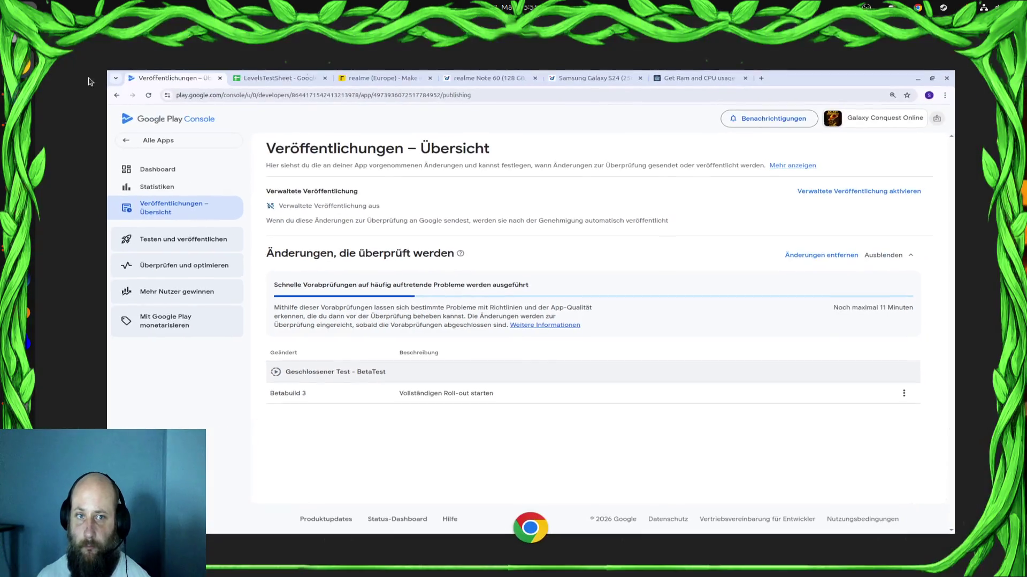
pyautogui.press('super')
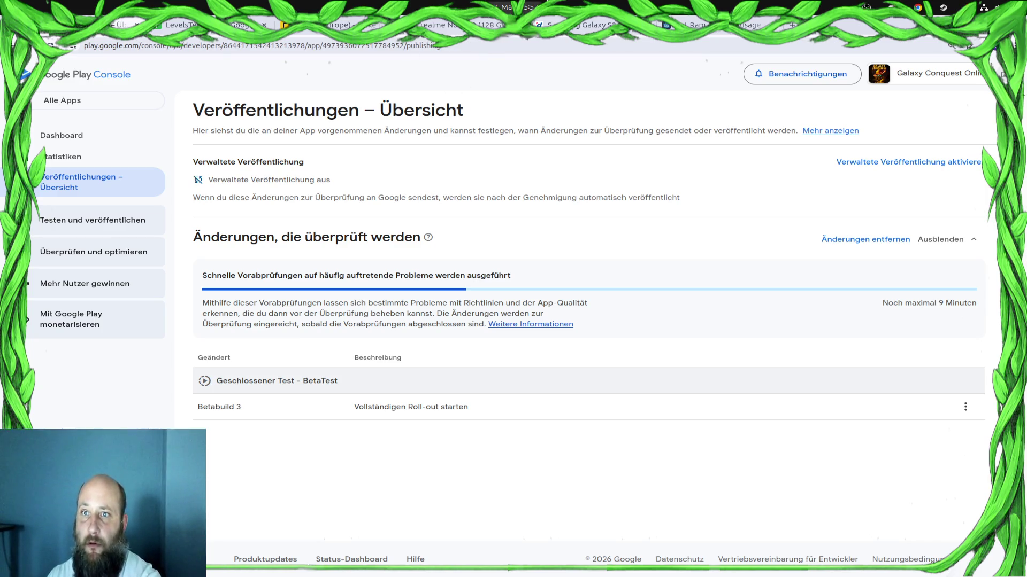
pyautogui.click(539, 4)
pyautogui.click(539, 5)
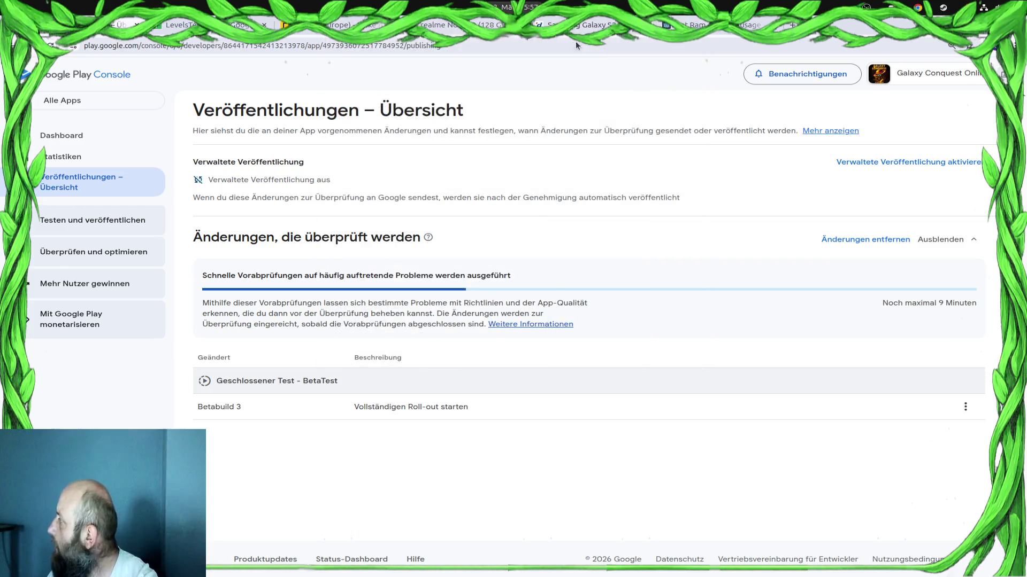
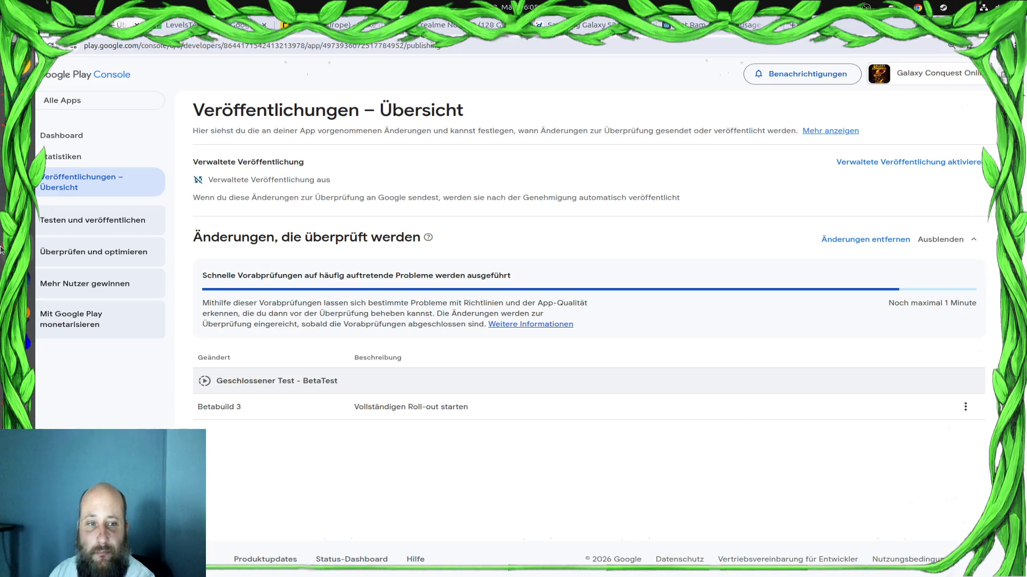
# Switch from the Play Console in Chrome to Geany's empty 'unbenannt' tab
pyautogui.hotkey('alt', 'Tab')
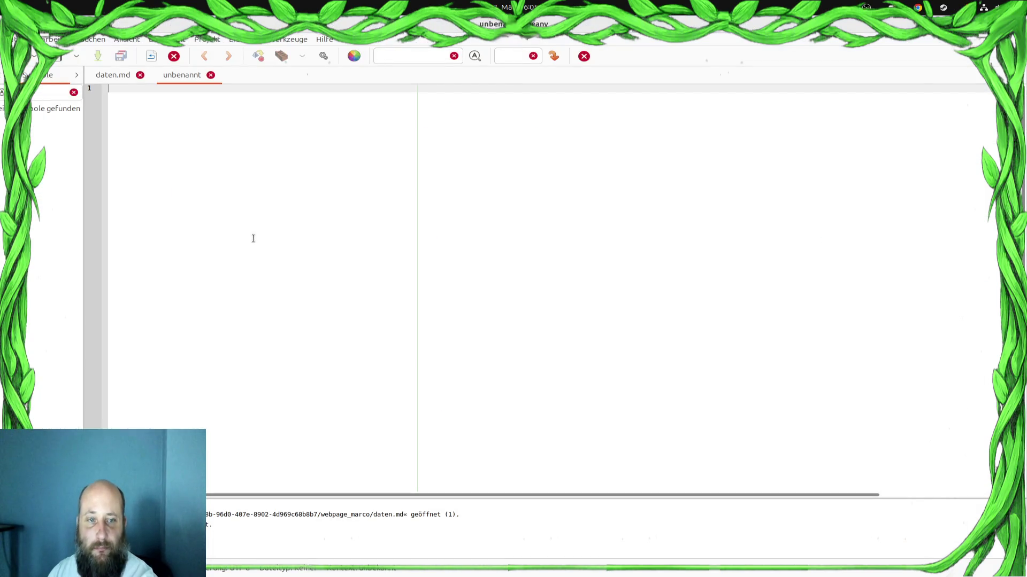
# Paste the three-paragraph German pitch and put the cursor after 'ein' on line 1
pyautogui.hotkey('ctrl', 'v')
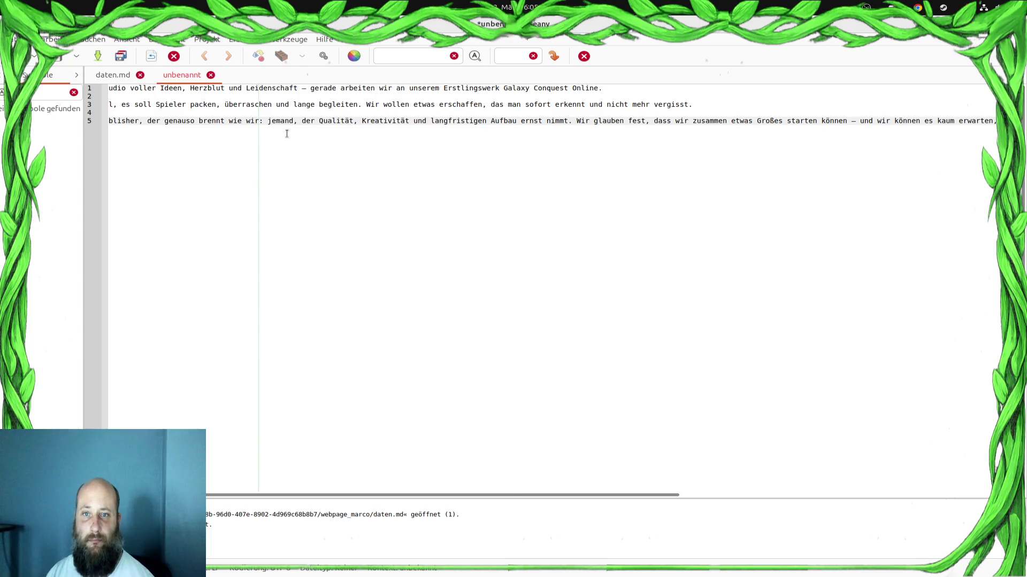
pyautogui.press('End')
pyautogui.press('Home')
pyautogui.press('Up')
pyautogui.press('Up')
pyautogui.press('Up')
pyautogui.hotkey('ctrl', 'Right')
pyautogui.hotkey('ctrl', 'Right')
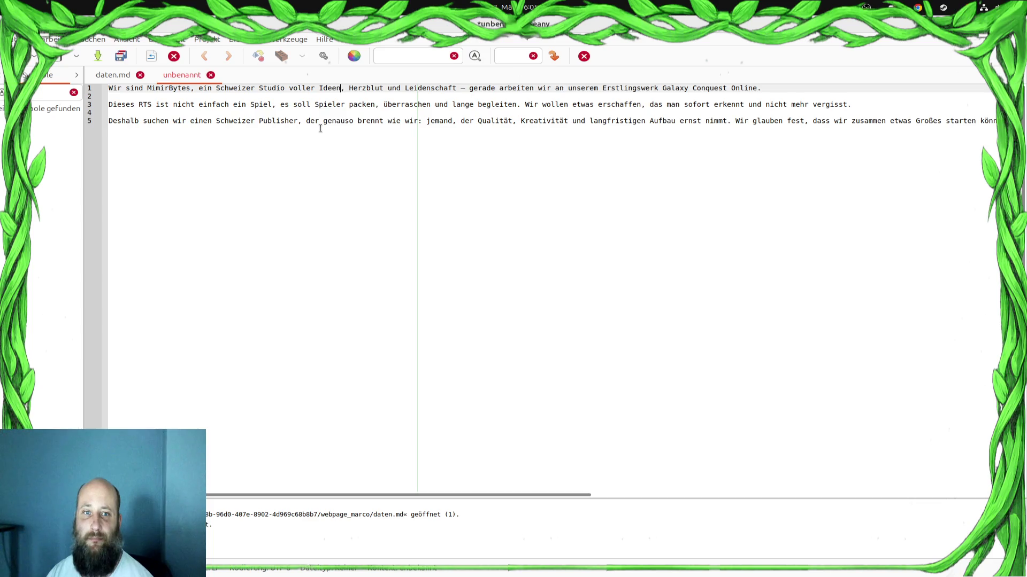
# Insert 'zwei Mann starkes' after 'ein' and end the sentence with a period after 'Leidenschaft'
pyautogui.write('zwei ')
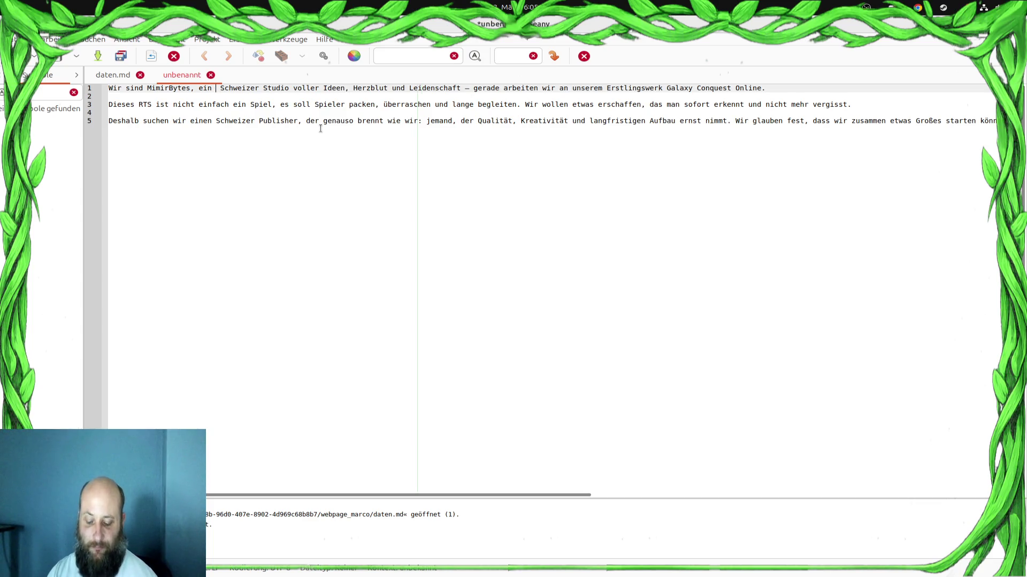
pyautogui.write('Mann stark')
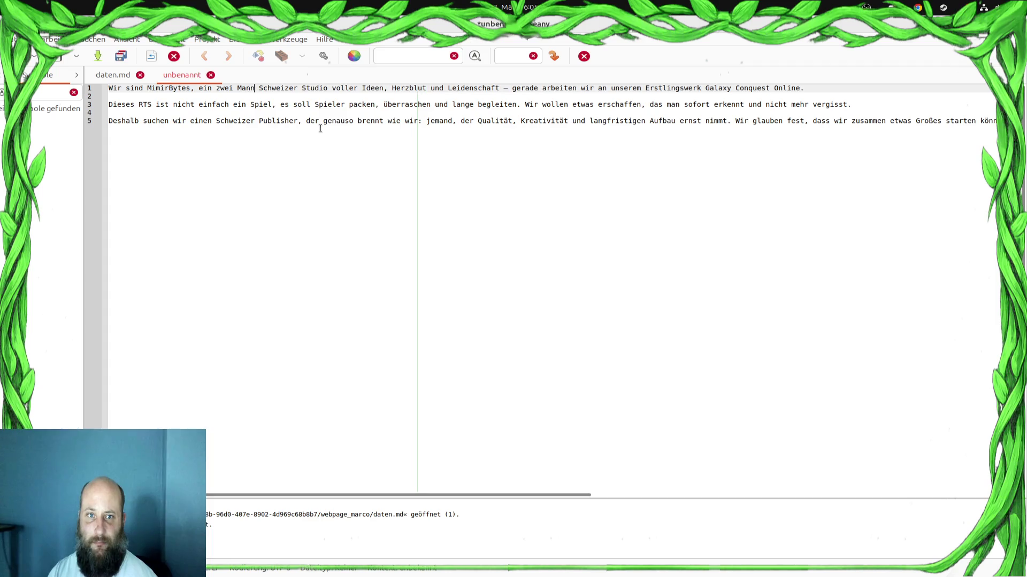
pyautogui.write('es')
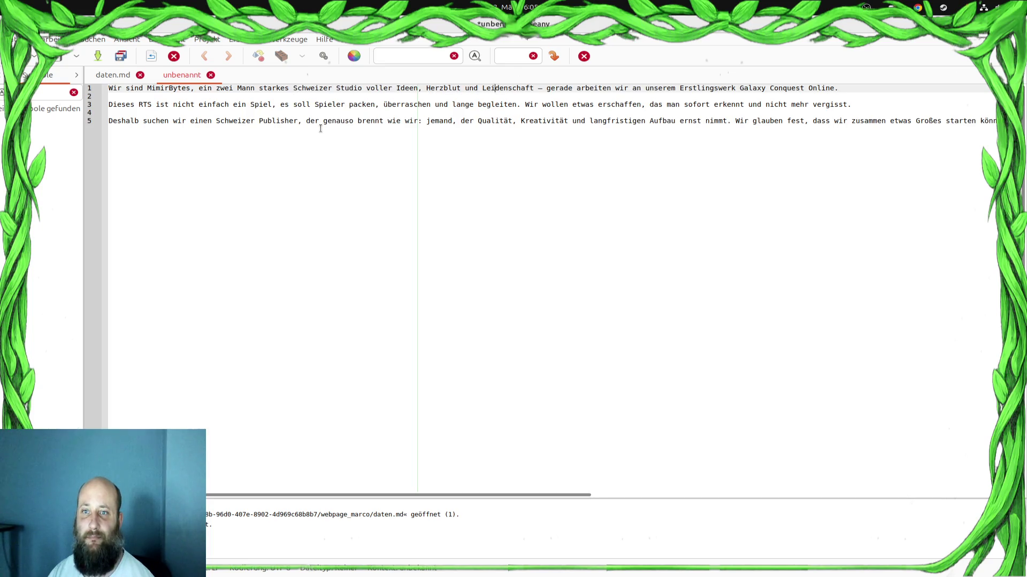
pyautogui.press('Delete')
pyautogui.press('Delete')
pyautogui.press('Delete')
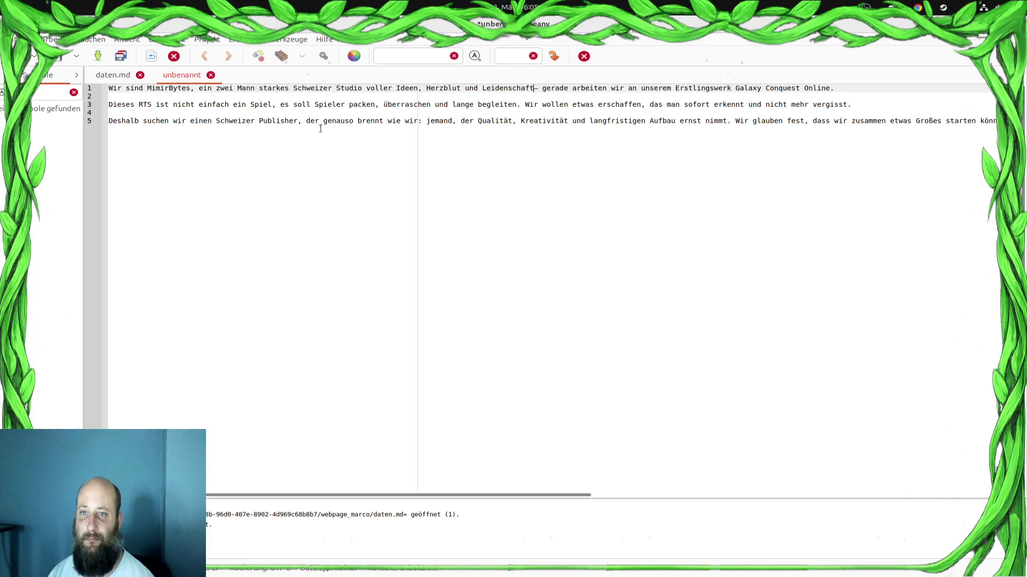
pyautogui.write('.')
# Begin the following sentence with 'Aktuell' instead of 'gerade'
pyautogui.press('Delete')
pyautogui.write('G')
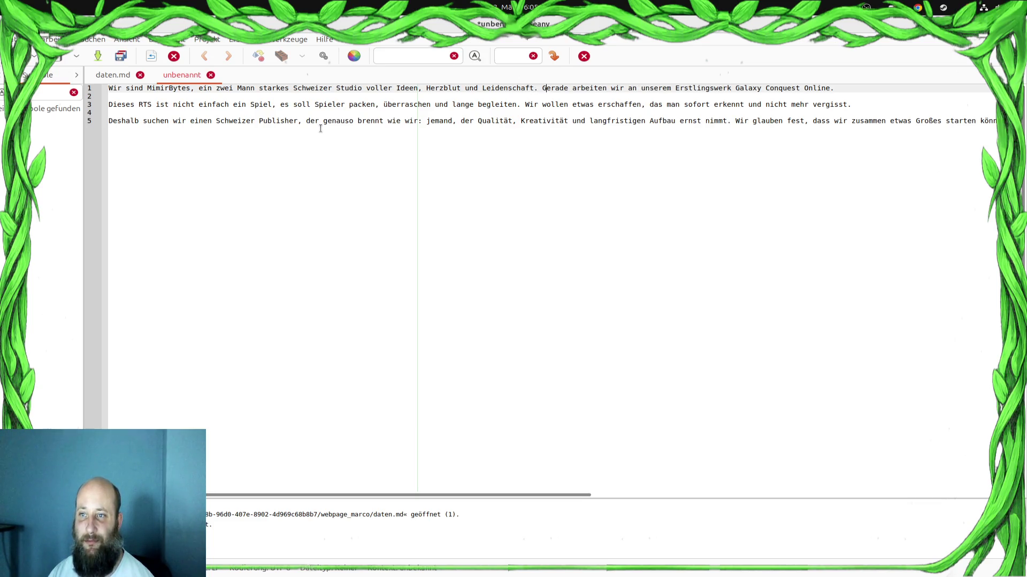
pyautogui.hotkey('shift', 'Right')
pyautogui.hotkey('shift', 'Right')
pyautogui.hotkey('shift', 'Right')
pyautogui.write('Aktuell')
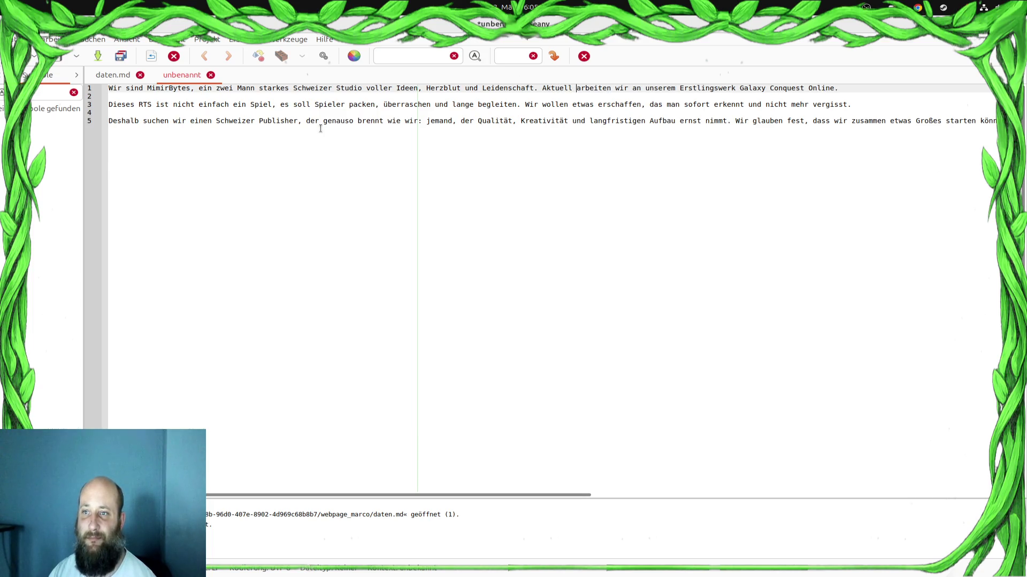
pyautogui.press('Down')
pyautogui.press('Down')
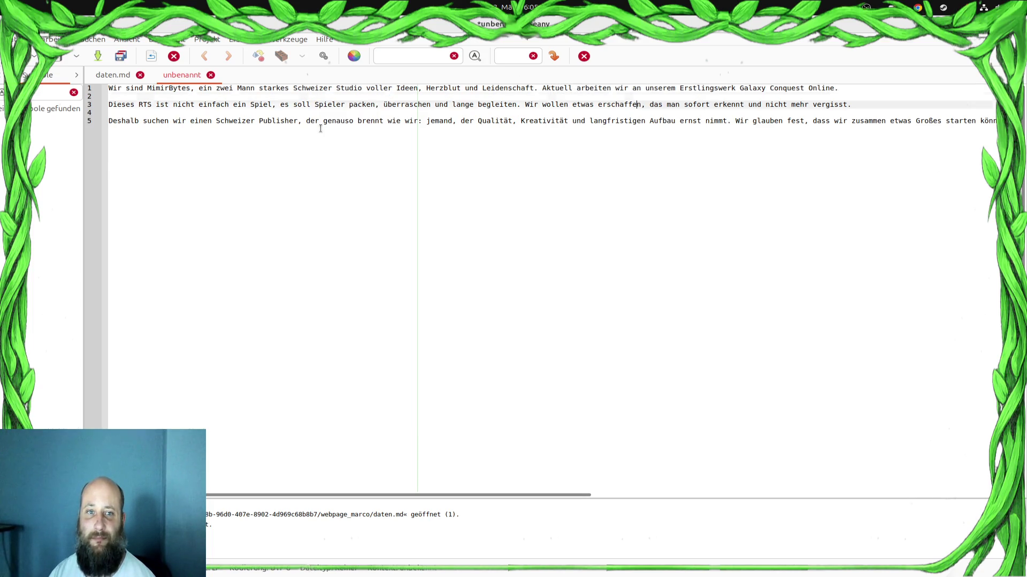